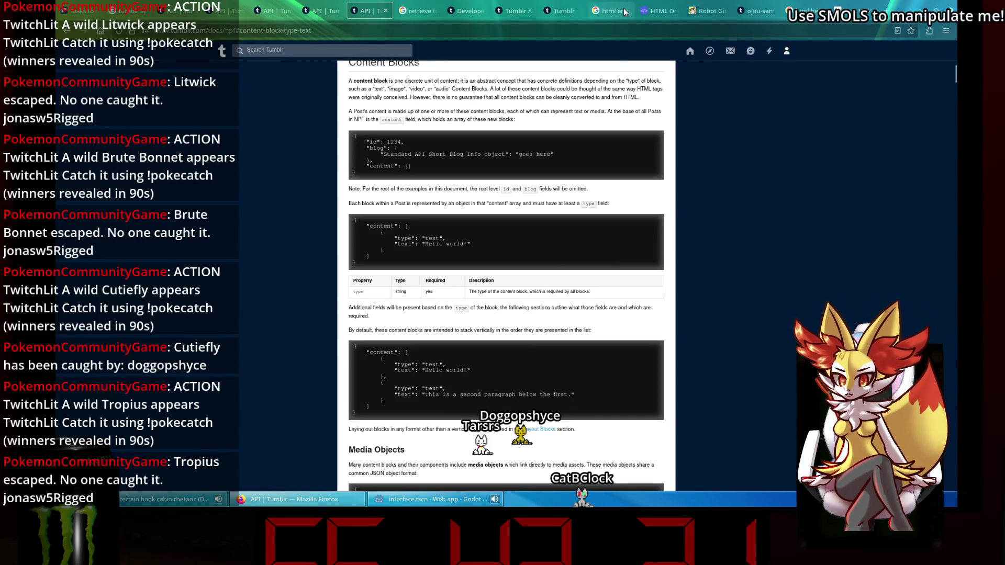
- Scroll through the NPF text, image, link, audio and video block sections, then return to the table of contents
scroll(529, 227, down, 10)
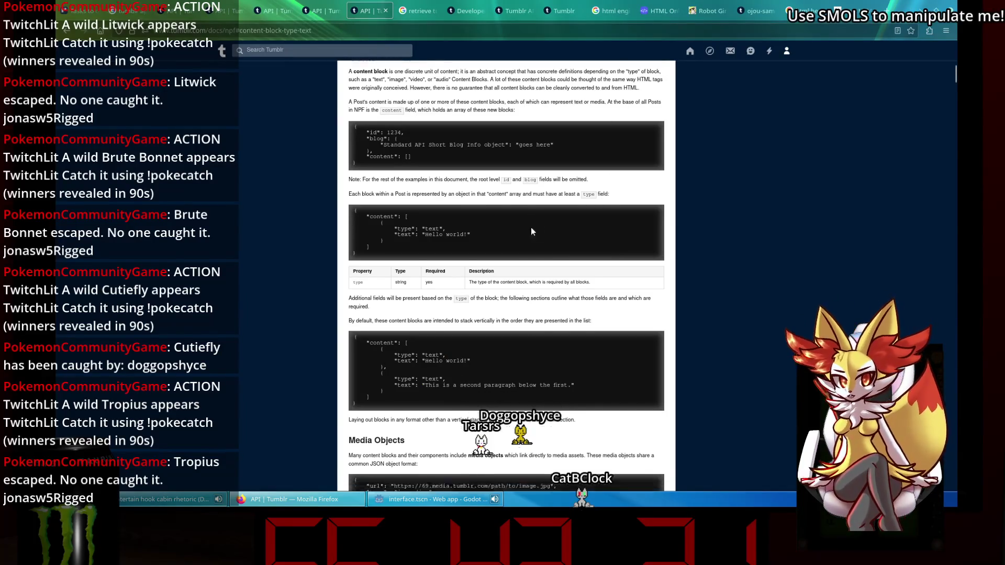
scroll(525, 233, down, 5)
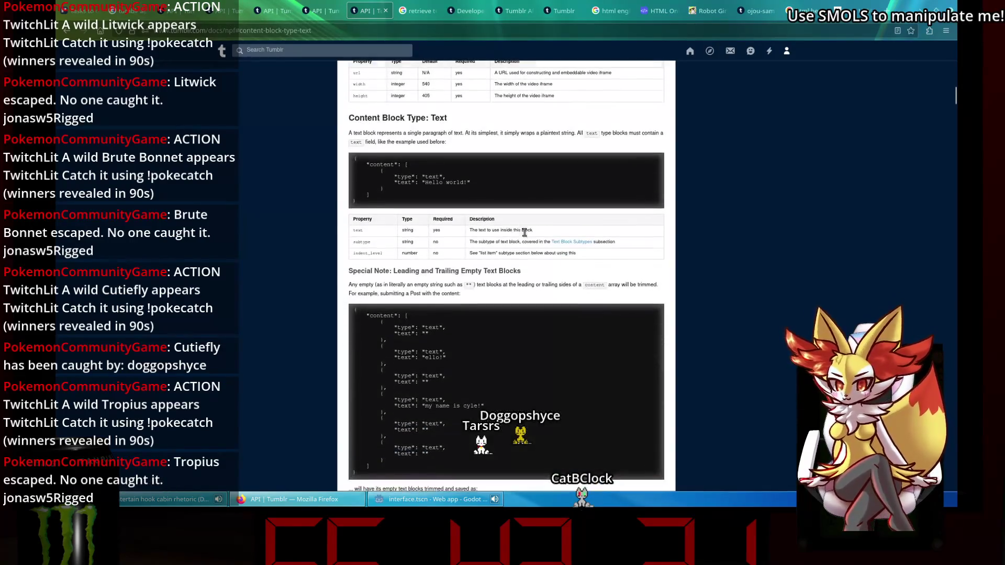
scroll(515, 231, down, 15)
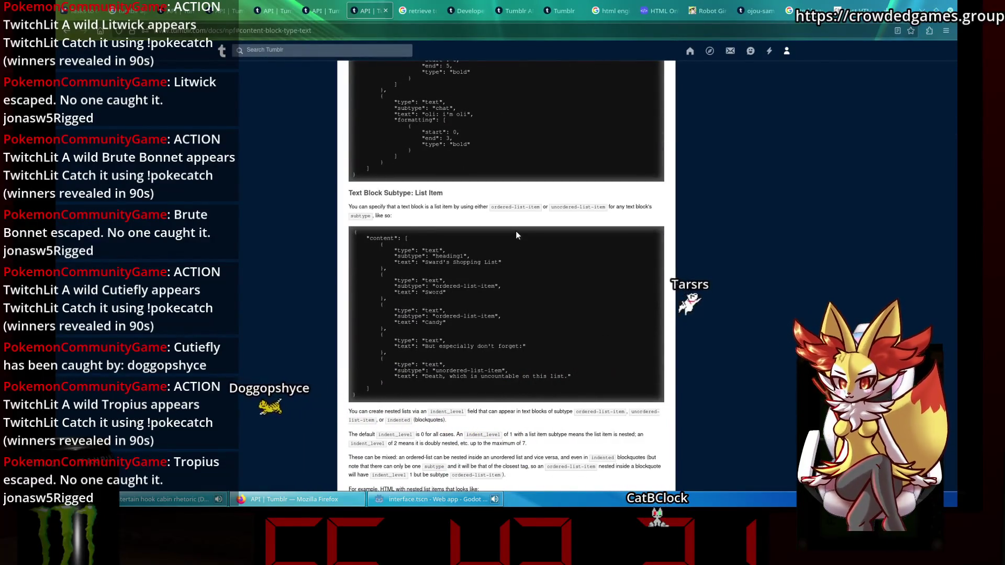
scroll(402, 264, down, 12)
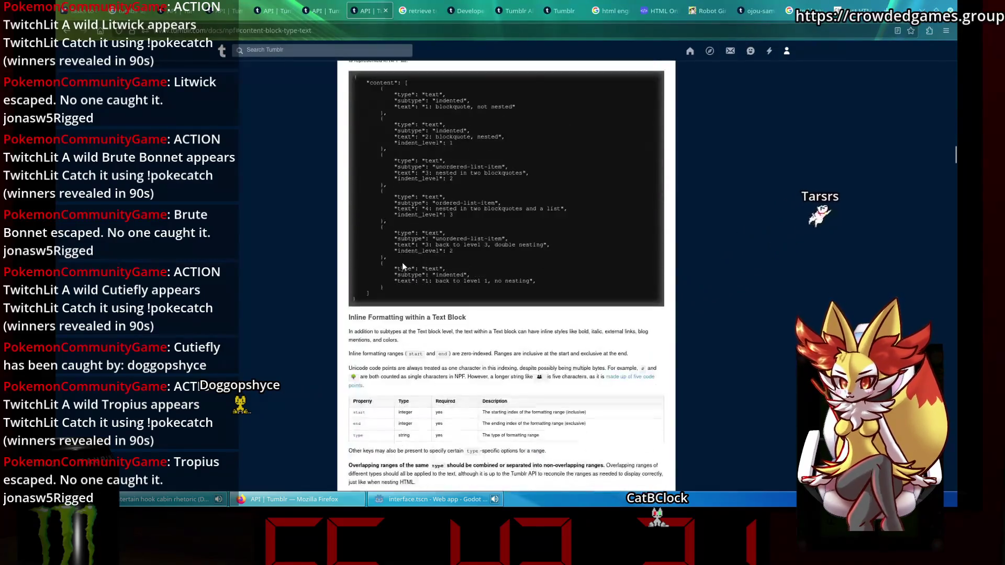
scroll(402, 265, down, 15)
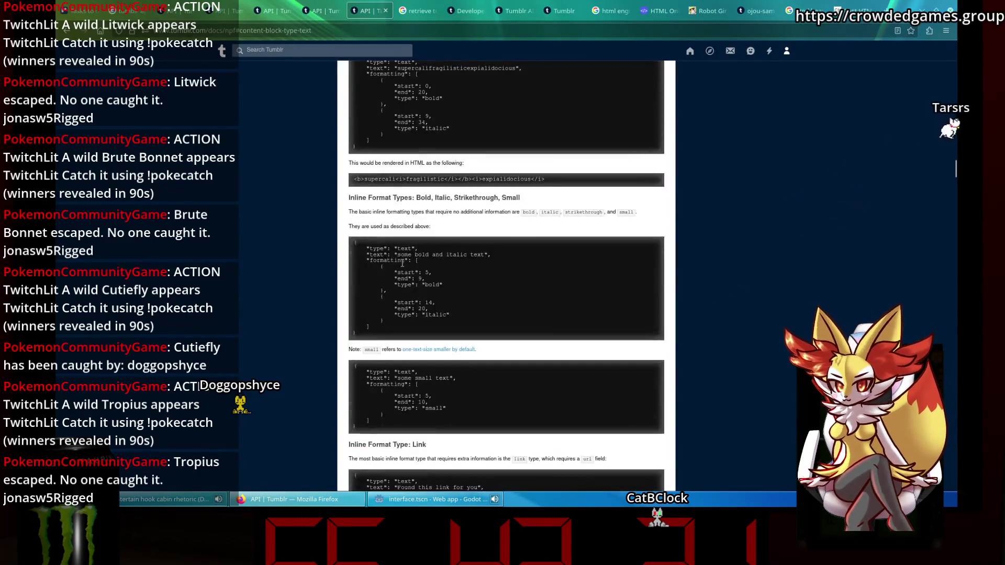
scroll(402, 262, down, 15)
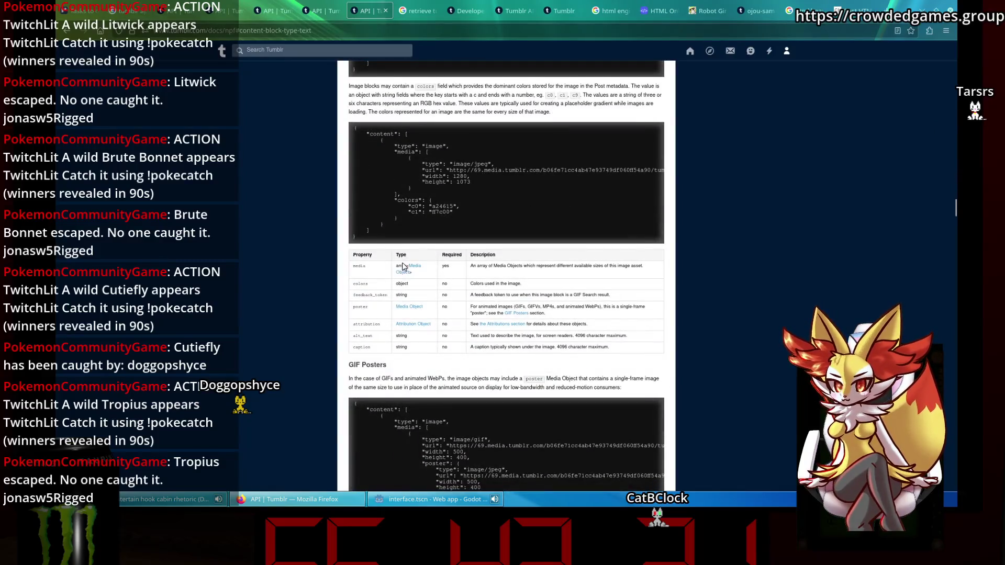
scroll(402, 265, down, 15)
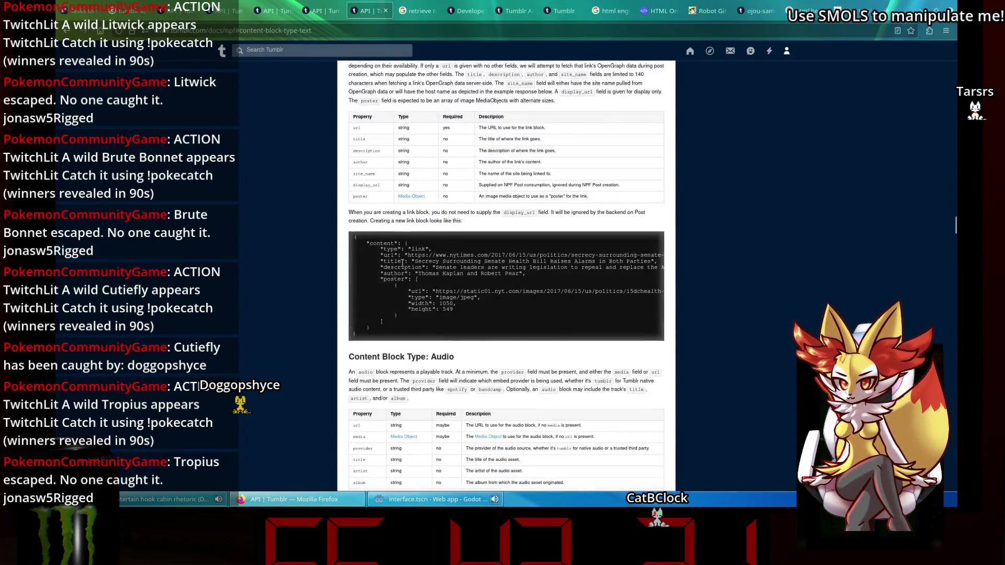
scroll(676, 241, up, 3)
scroll(677, 241, down, 4)
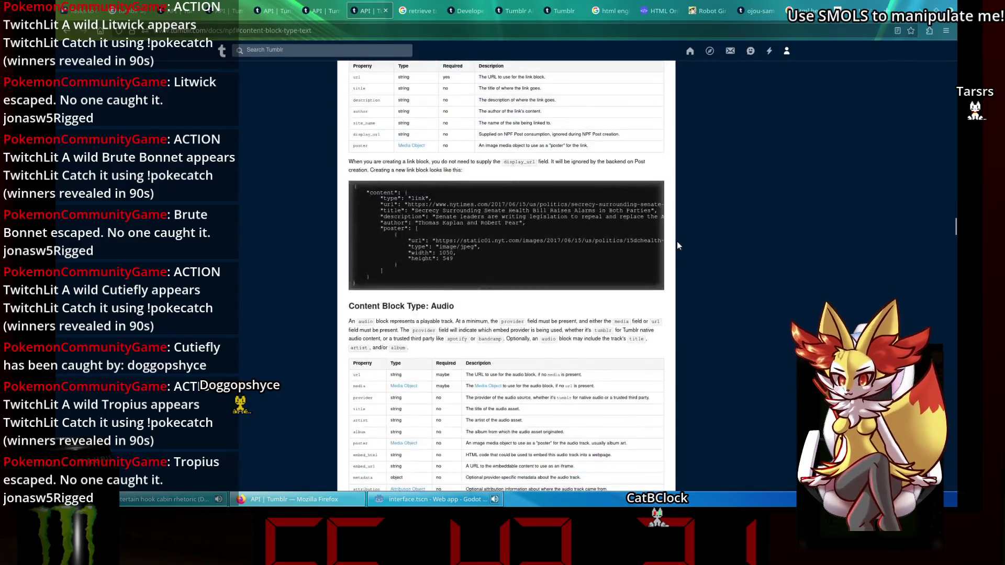
scroll(677, 241, down, 5)
scroll(676, 241, down, 7)
scroll(677, 241, up, 6)
scroll(677, 241, up, 2)
scroll(677, 241, up, 2)
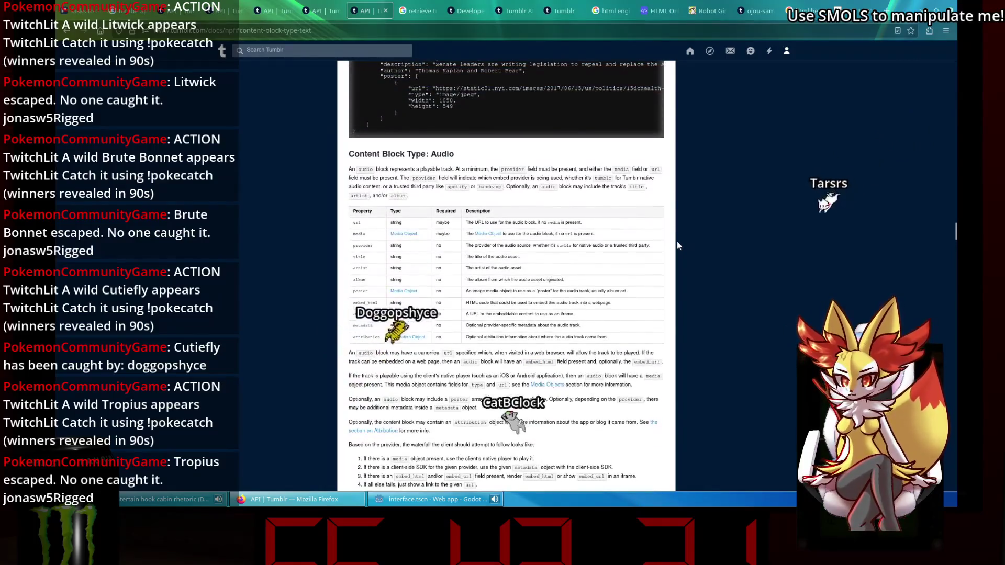
scroll(677, 241, down, 10)
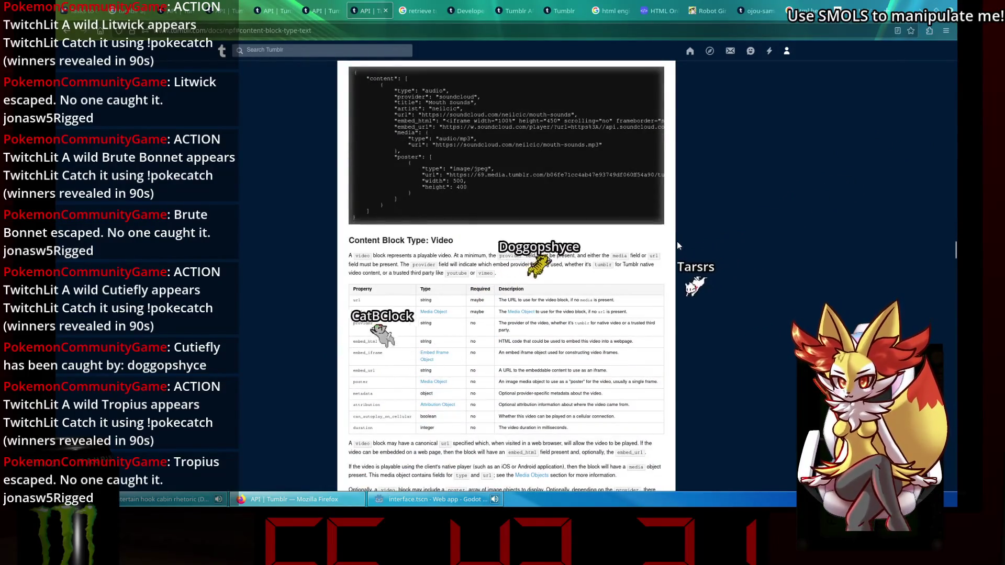
scroll(677, 245, down, 5)
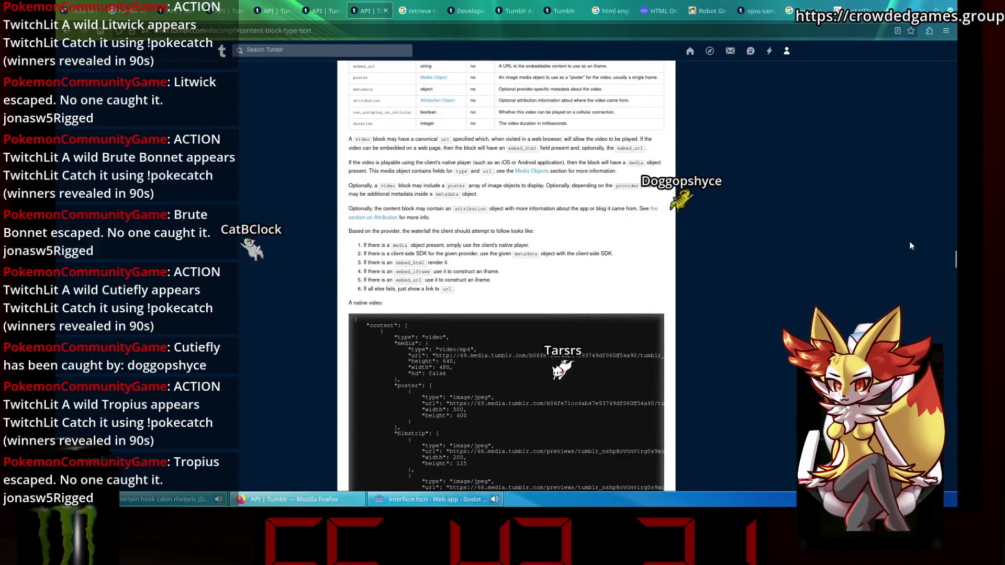
mouse_move(954, 259)
mouse_down()
mouse_move(940, 80)
mouse_move(950, 45)
mouse_up()
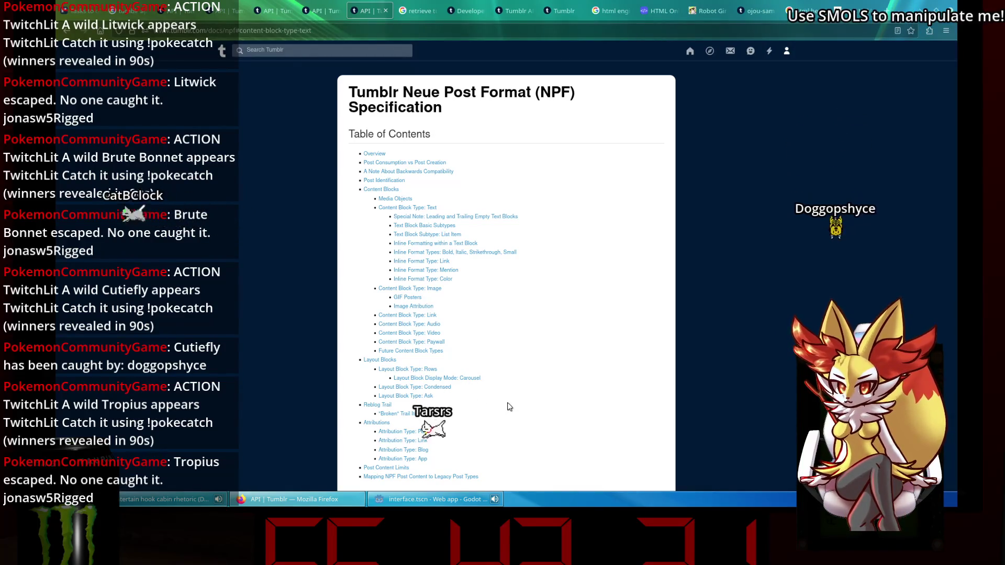
- Jump through the table of contents to Content Blocks and then to the Reblog Trail example
scroll(509, 406, down, 2)
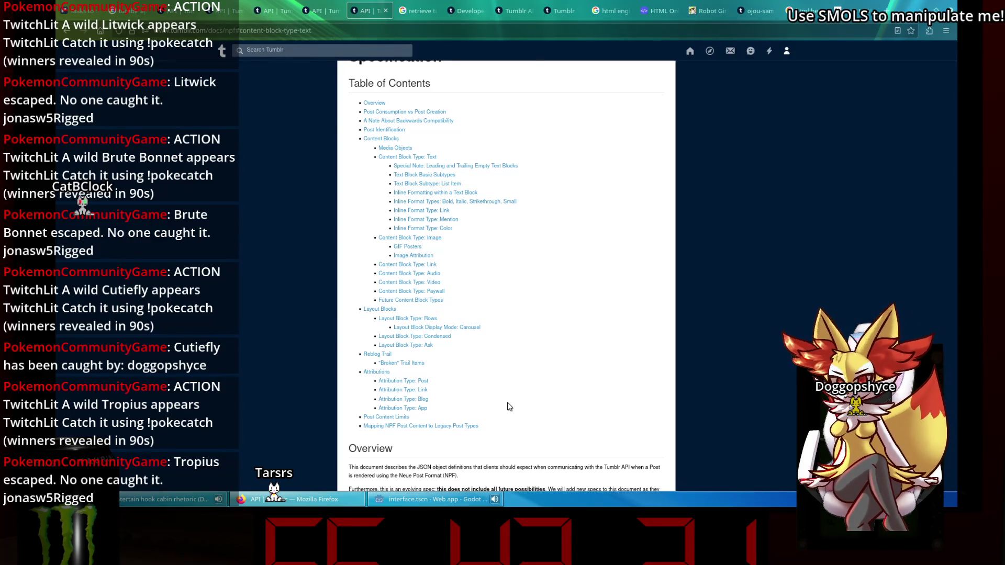
click(389, 139)
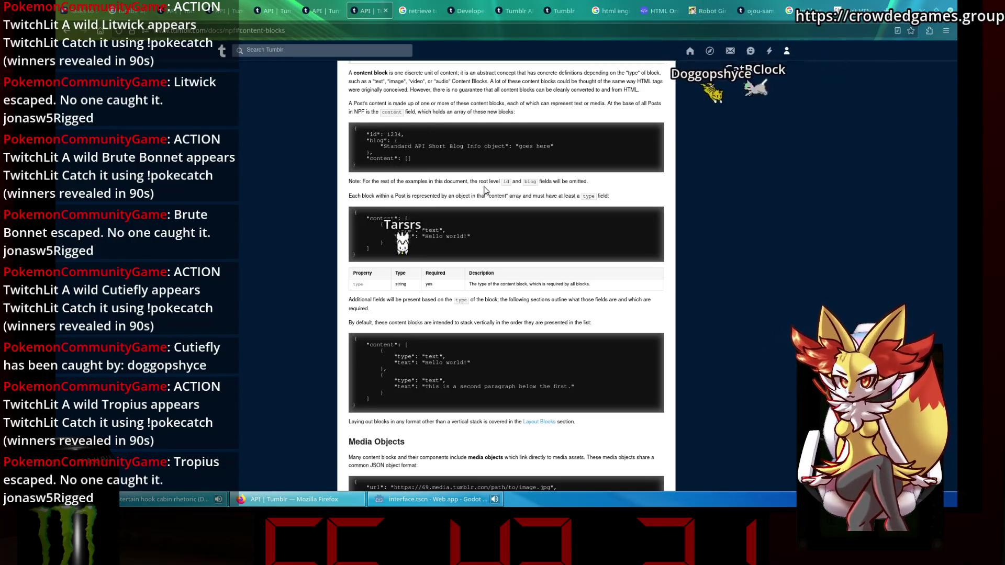
scroll(486, 189, up, 10)
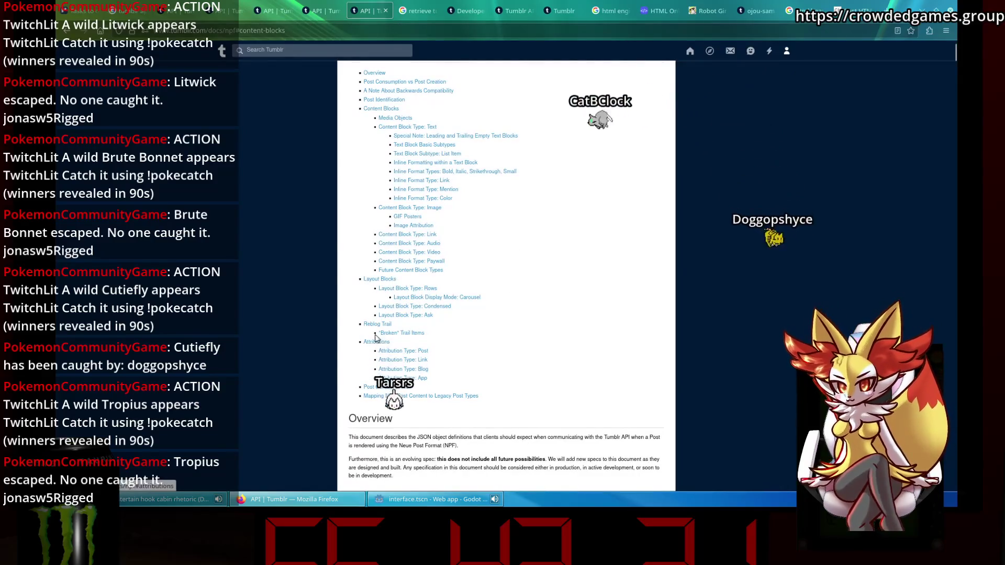
click(376, 324)
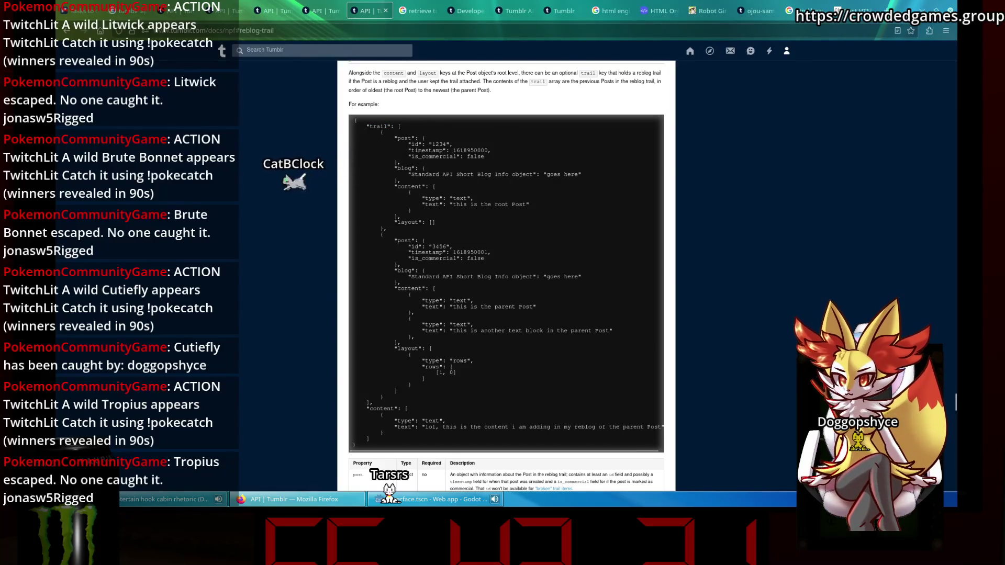
- Read up through the Layout Blocks sections, then return to the Godot editor
scroll(592, 184, up, 2)
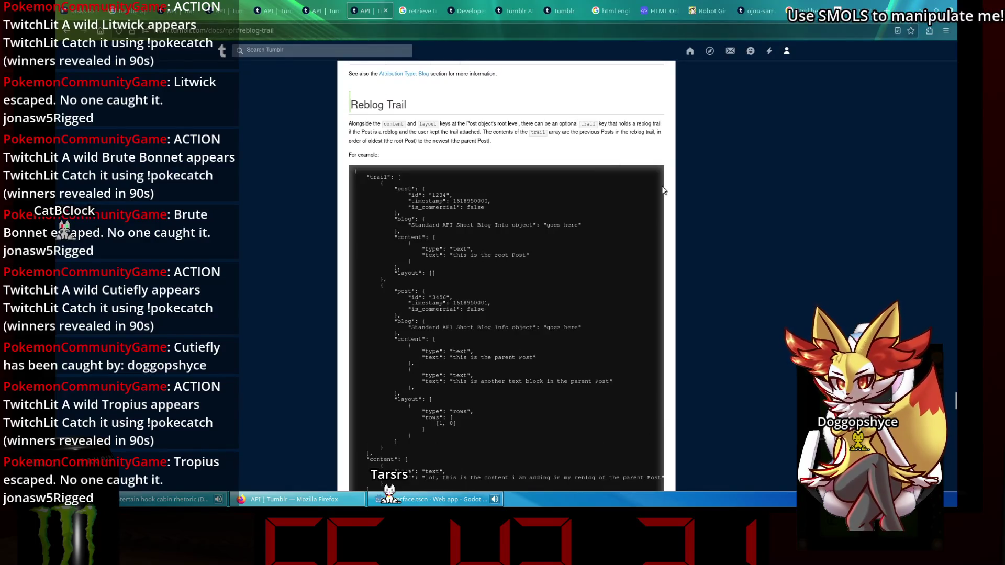
scroll(763, 326, up, 5)
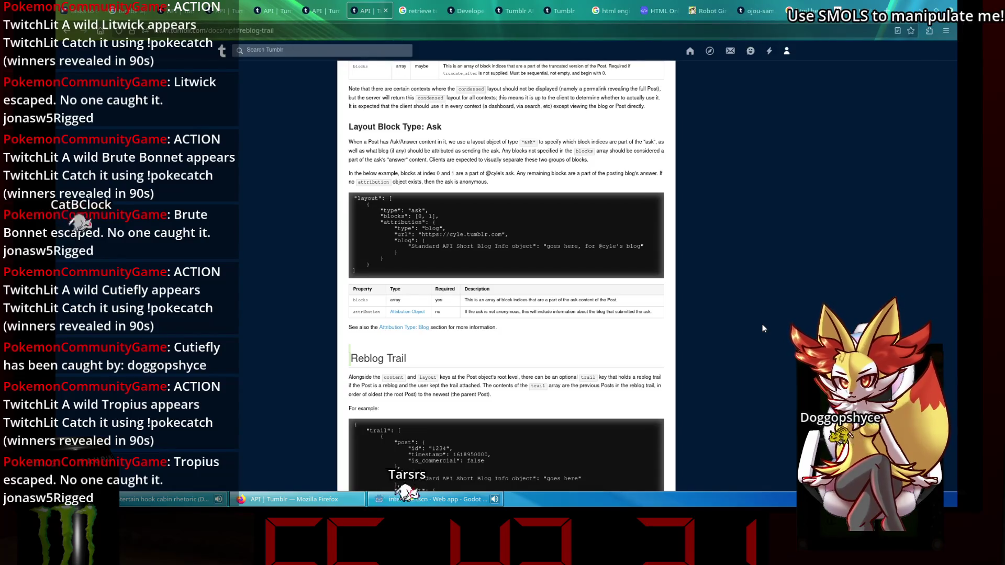
scroll(554, 250, up, 10)
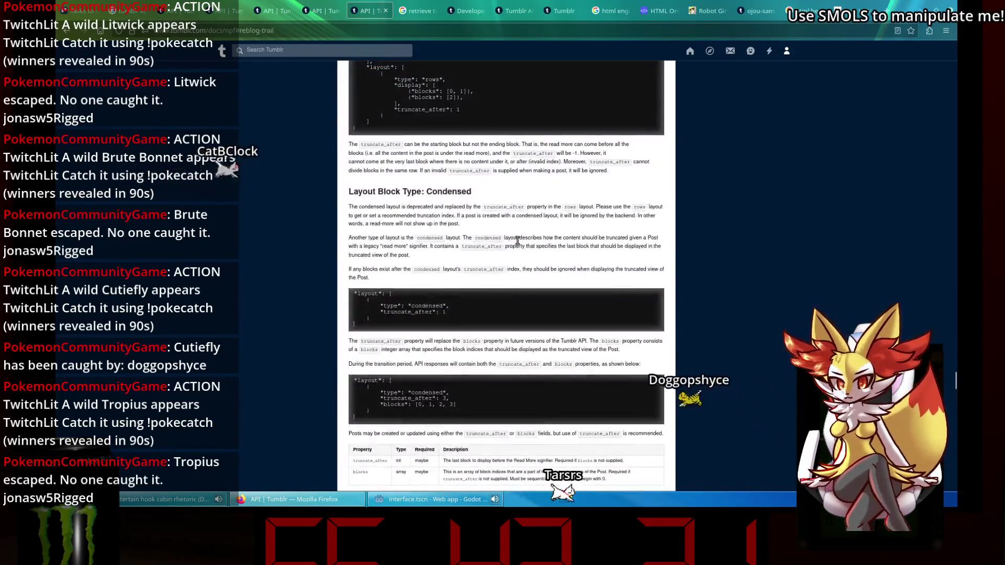
scroll(533, 243, up, 10)
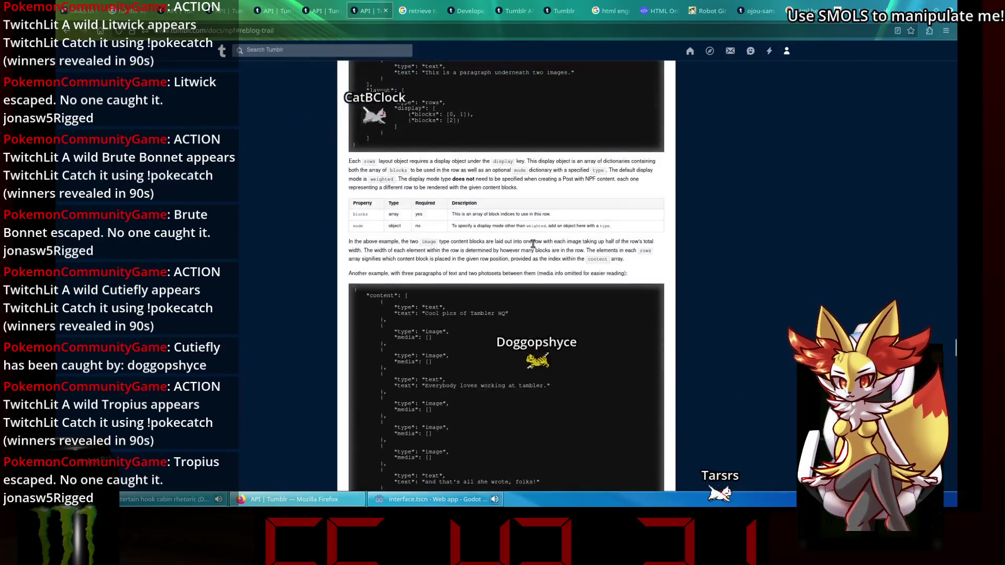
scroll(533, 244, up, 10)
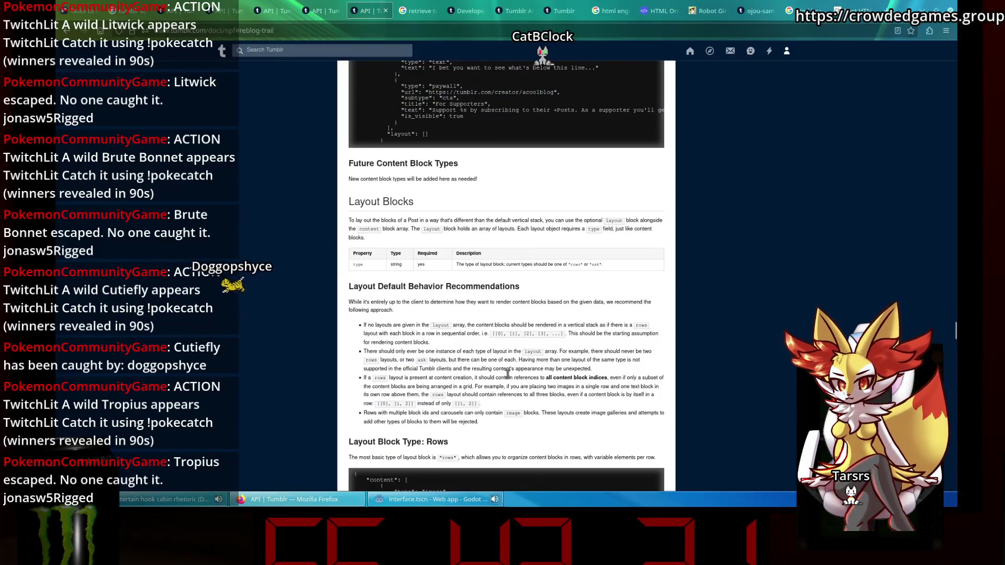
click(417, 501)
- Undo the per-type edits to restore the question, content and reblog branches, and save interface.gd
key(ctrl+z)
key(ctrl+z)
key(ctrl+z)
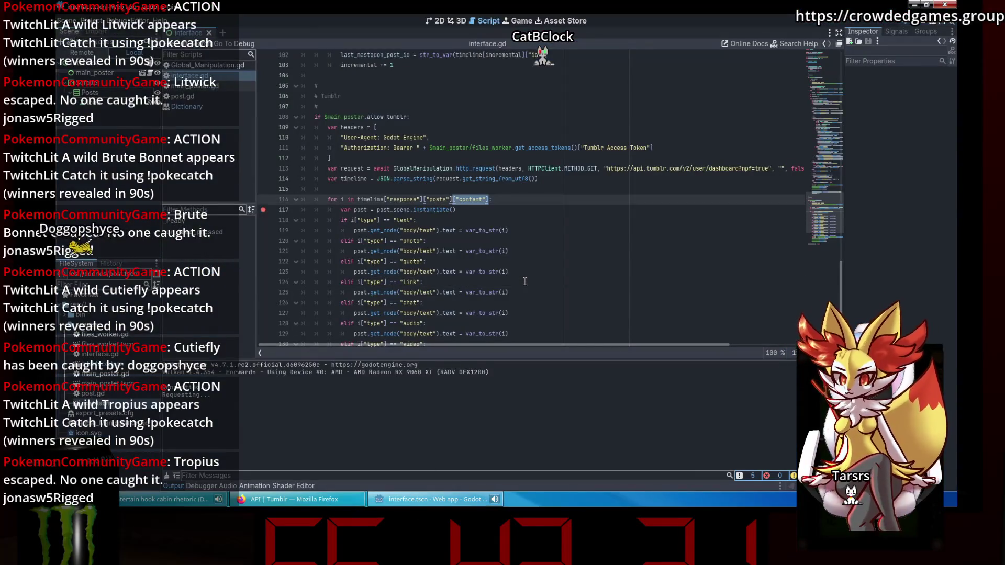
key(ctrl+z)
key(ctrl+z)
key(ctrl+z)
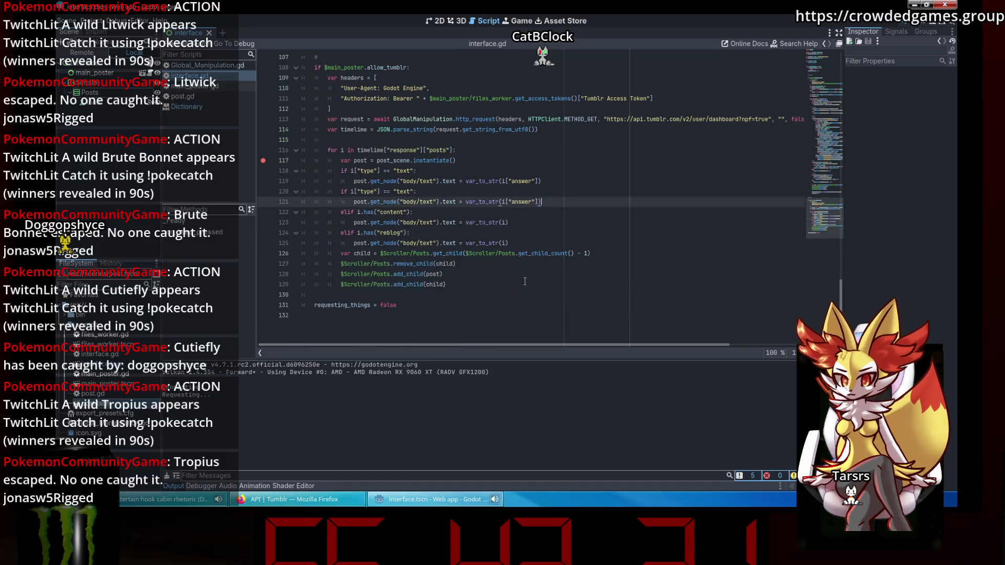
key(ctrl+z)
key(ctrl+z)
key(ctrl+z)
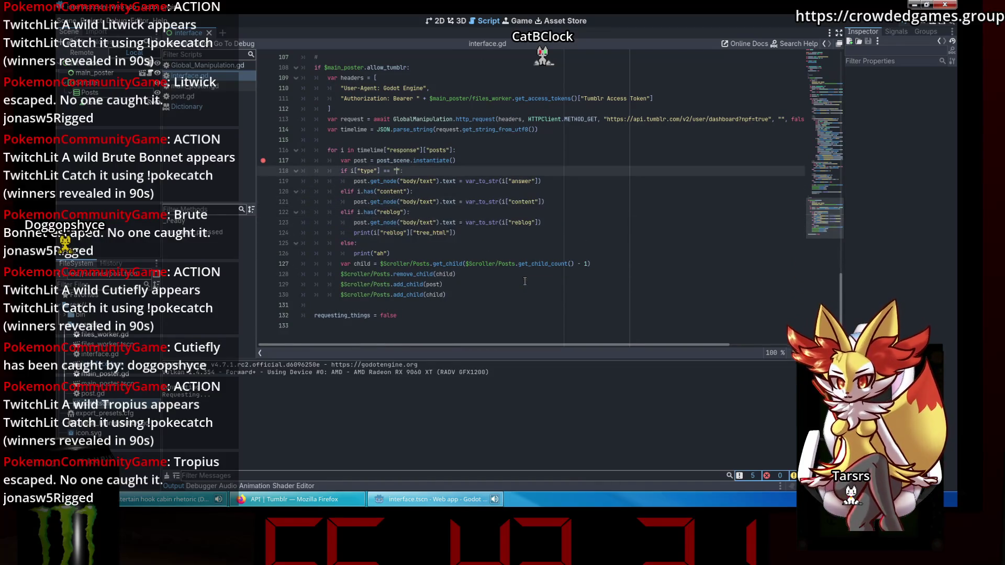
key(ctrl+z)
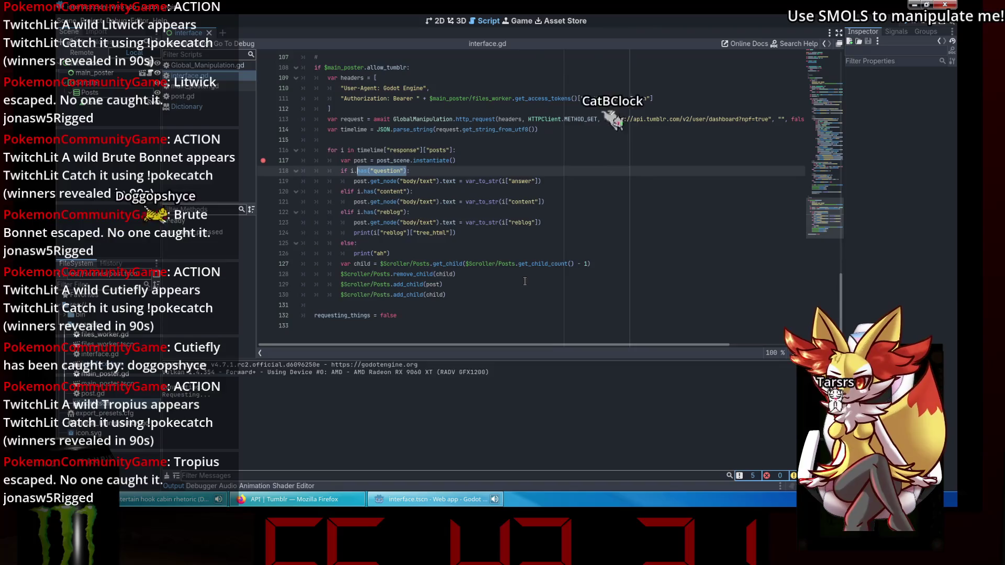
click(419, 212)
key(ctrl+s)
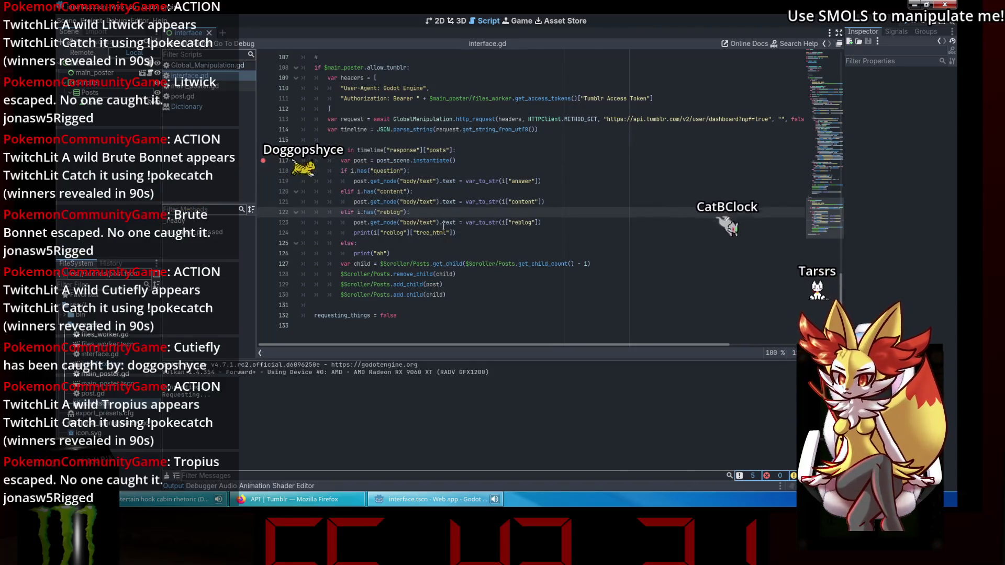
- Add print(i["content"]) to the content branch, save, and run the web app
click(584, 202)
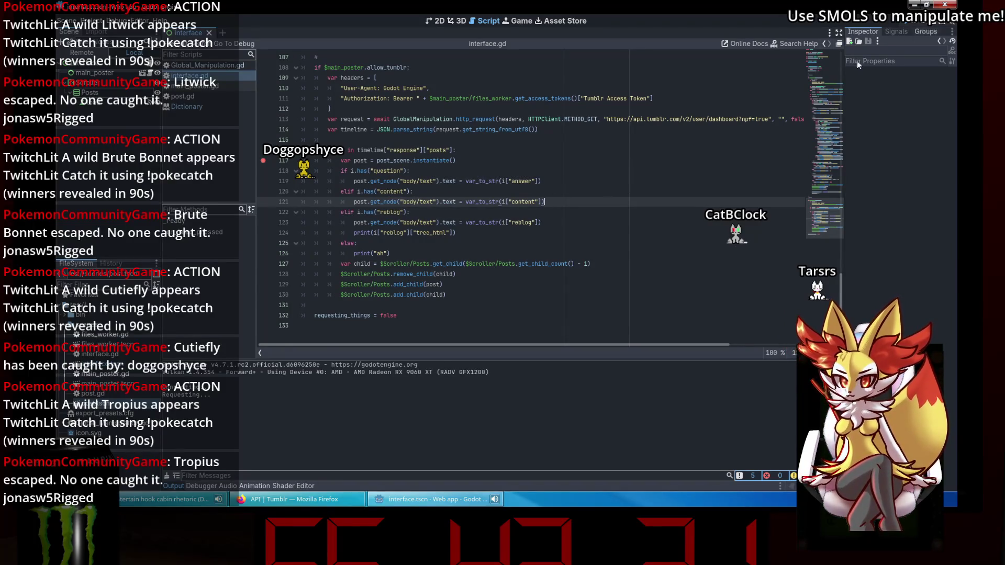
key(Return)
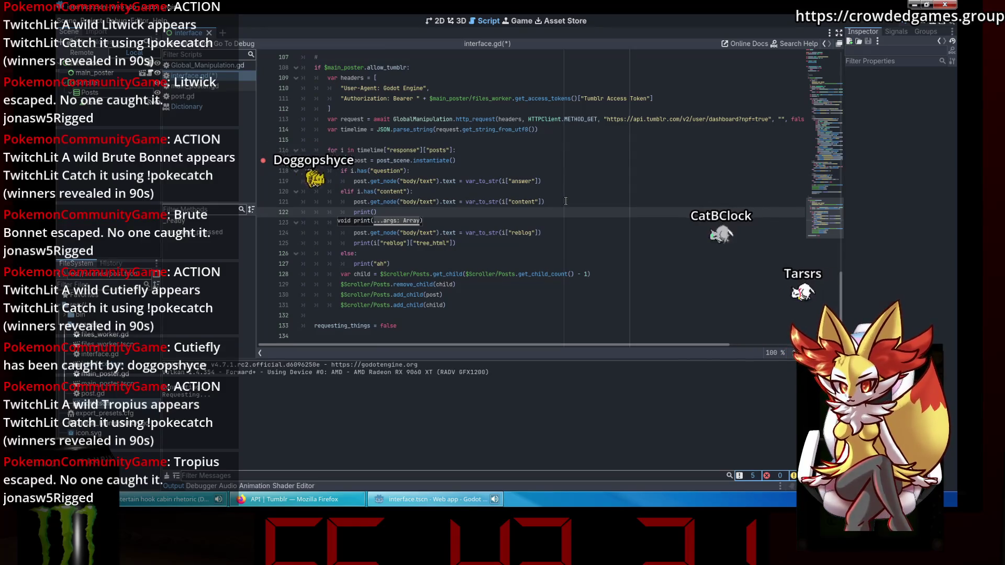
text(i[)
text("content")
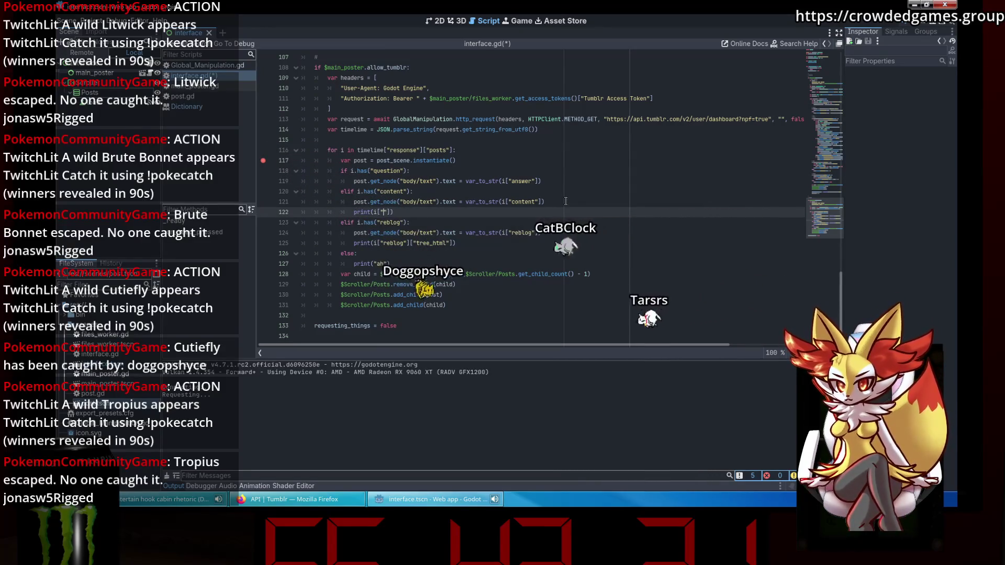
key(ctrl+s)
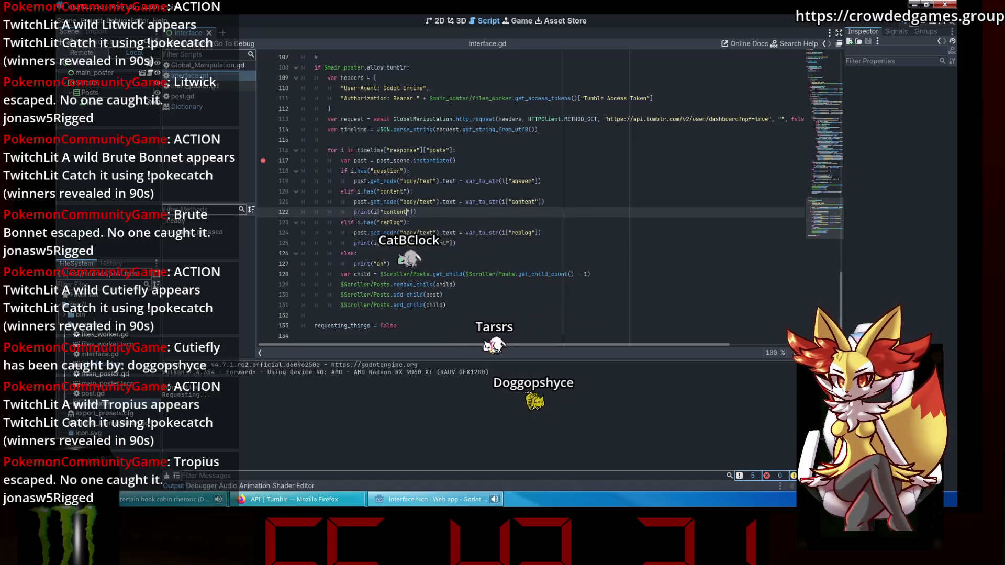
click(905, 26)
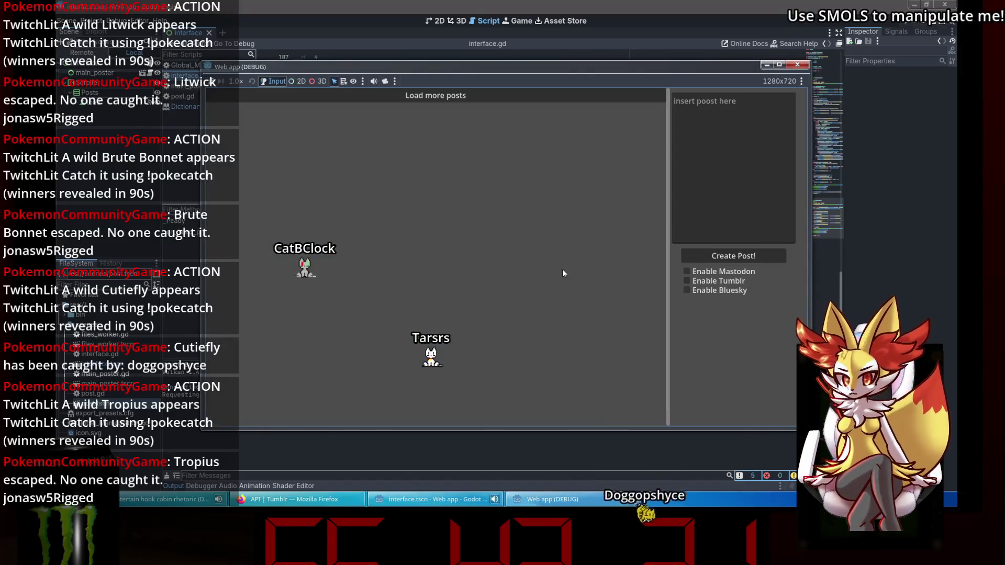
- Load more posts, resume past the breakpoint, and review the printed NPF post JSON in Output
click(480, 97)
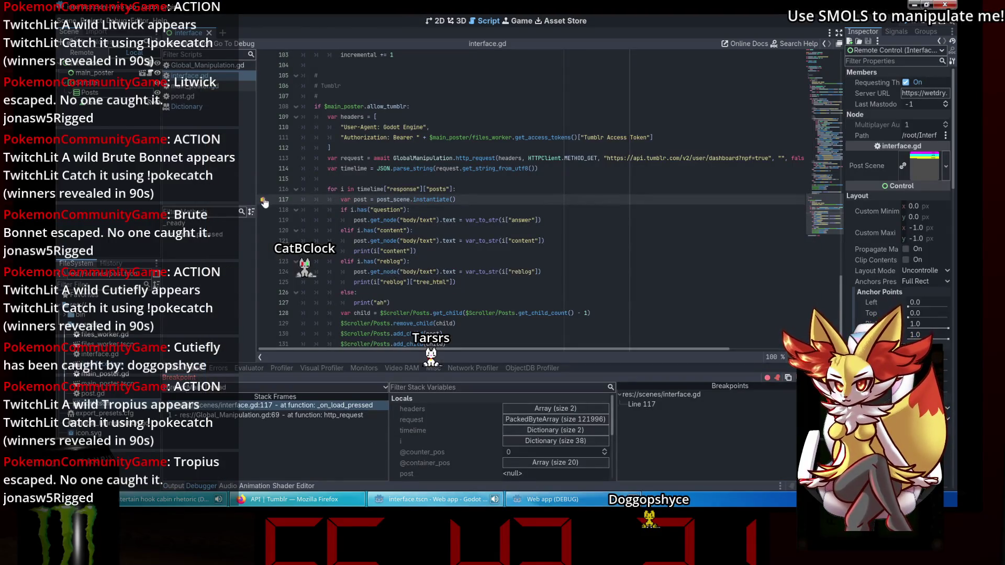
key(F12)
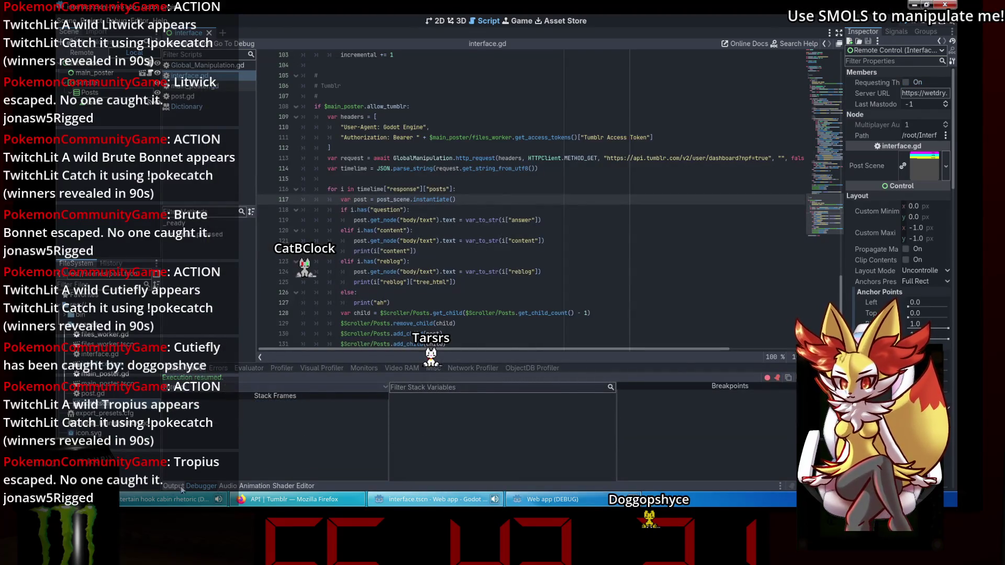
click(178, 487)
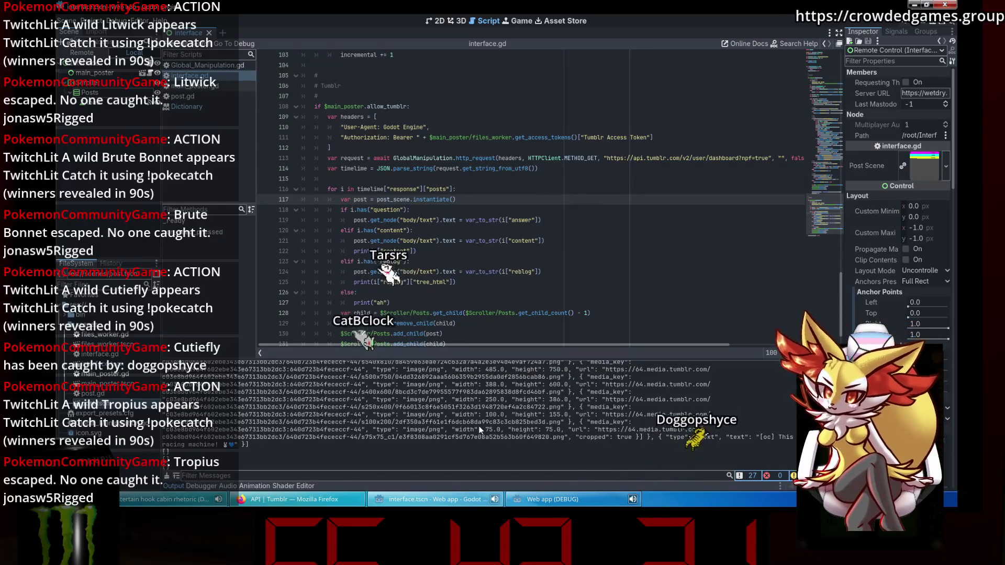
scroll(540, 453, up, 5)
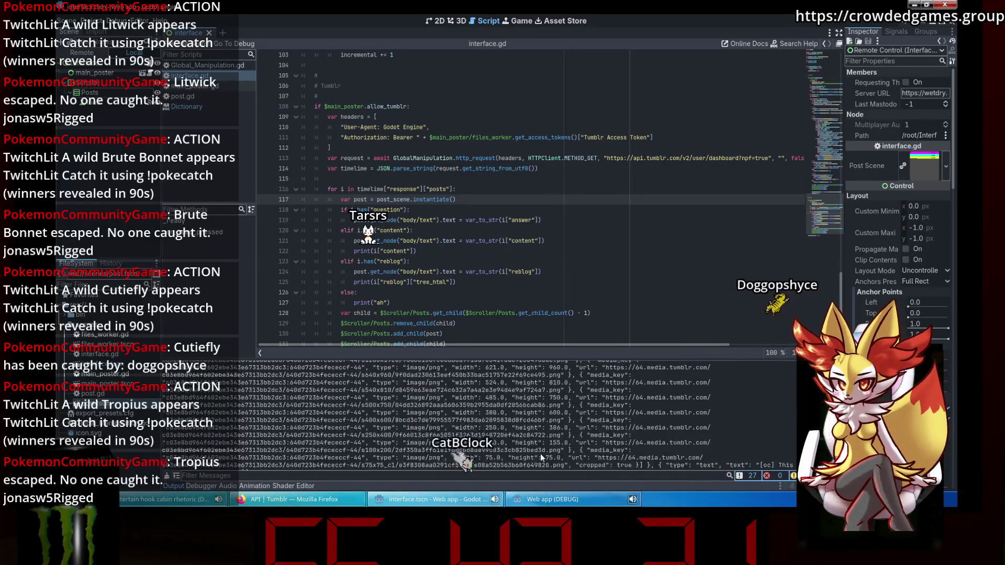
scroll(540, 453, up, 5)
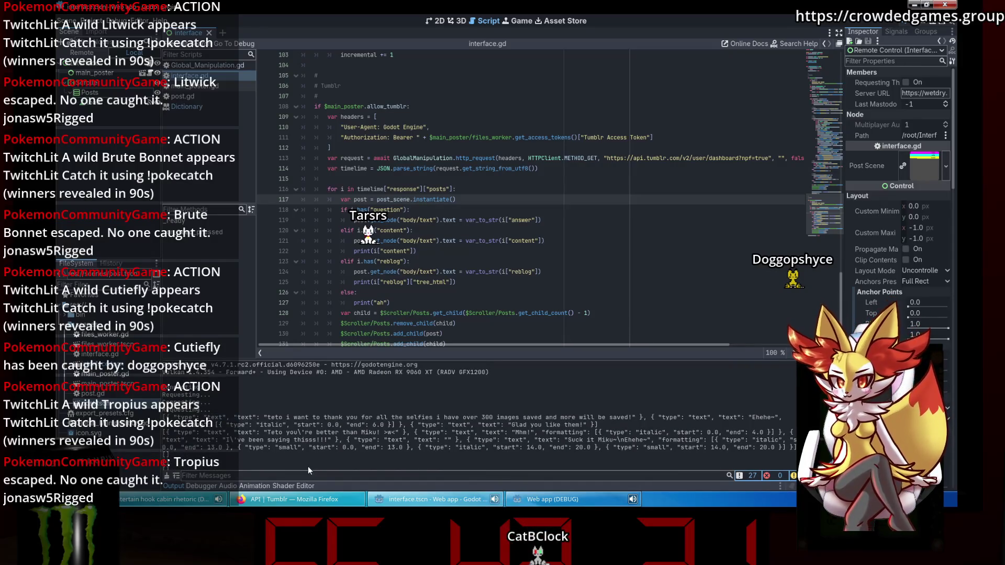
scroll(308, 467, down, 1)
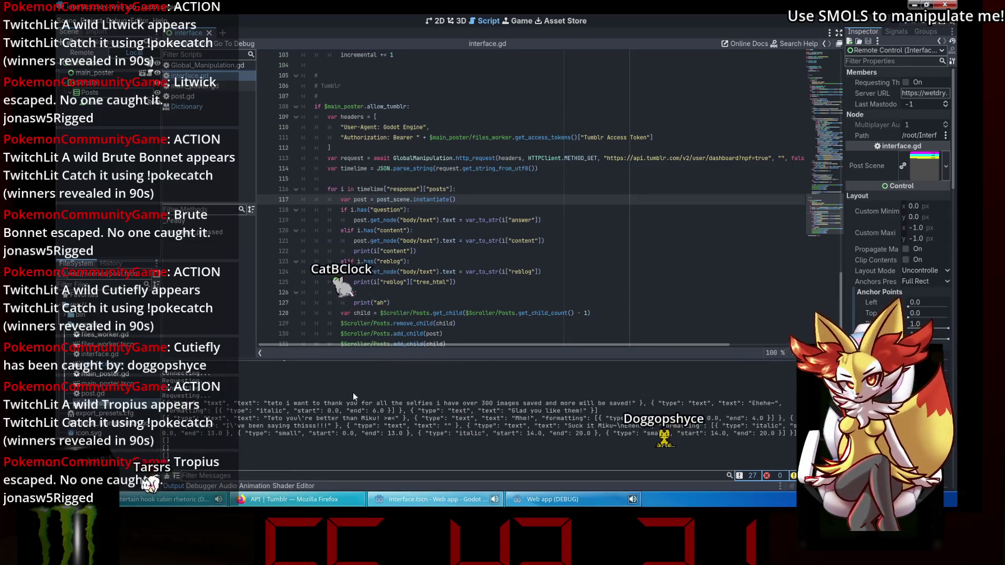
scroll(447, 276, down, 1)
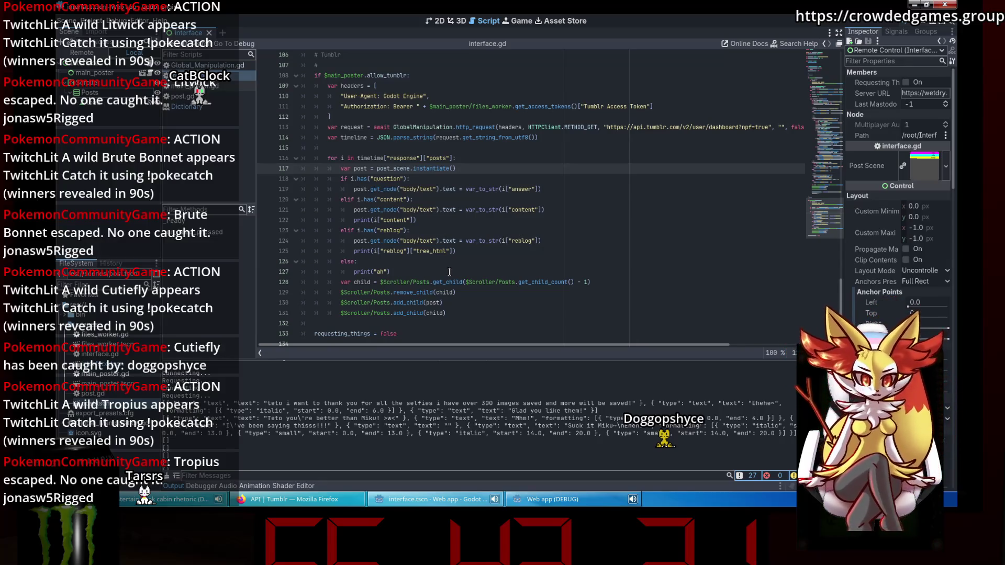
- Delete the question-post branch on lines 118–119 so the content check comes first, then run the app
click(437, 189)
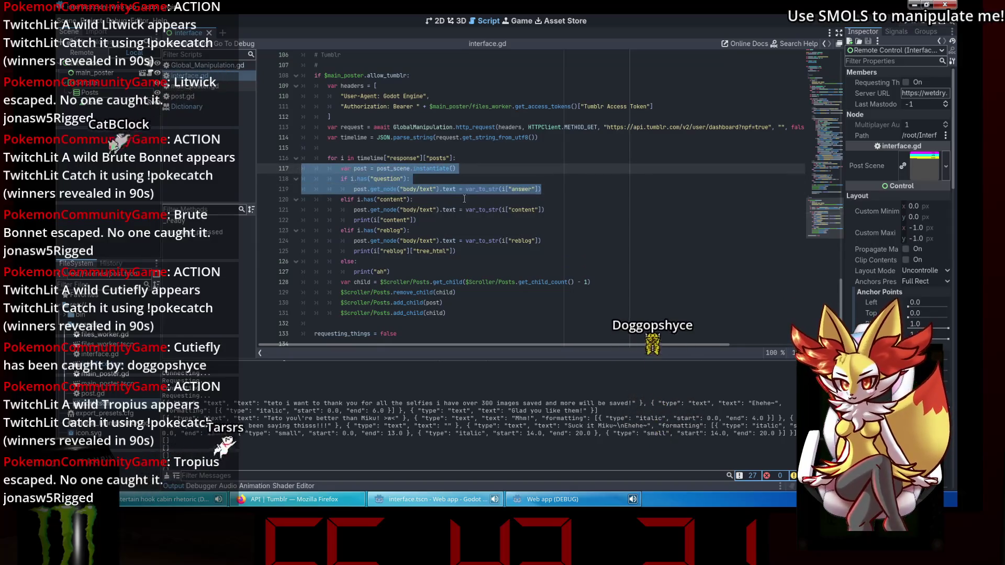
click(574, 195)
mouse_move(575, 190)
mouse_down()
mouse_move(302, 189)
mouse_move(302, 179)
mouse_up()
key(BackSpace)
key(Down)
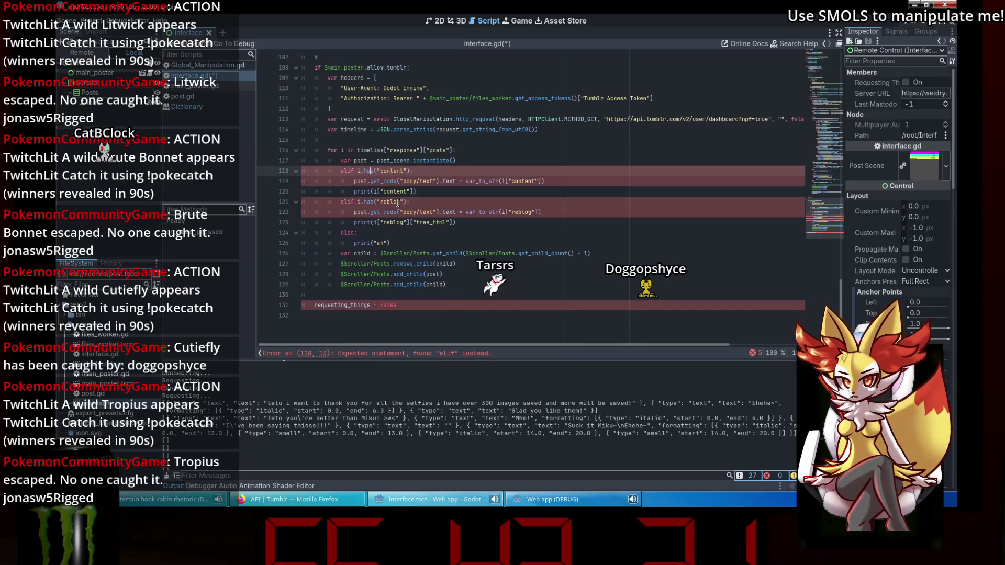
click(368, 223)
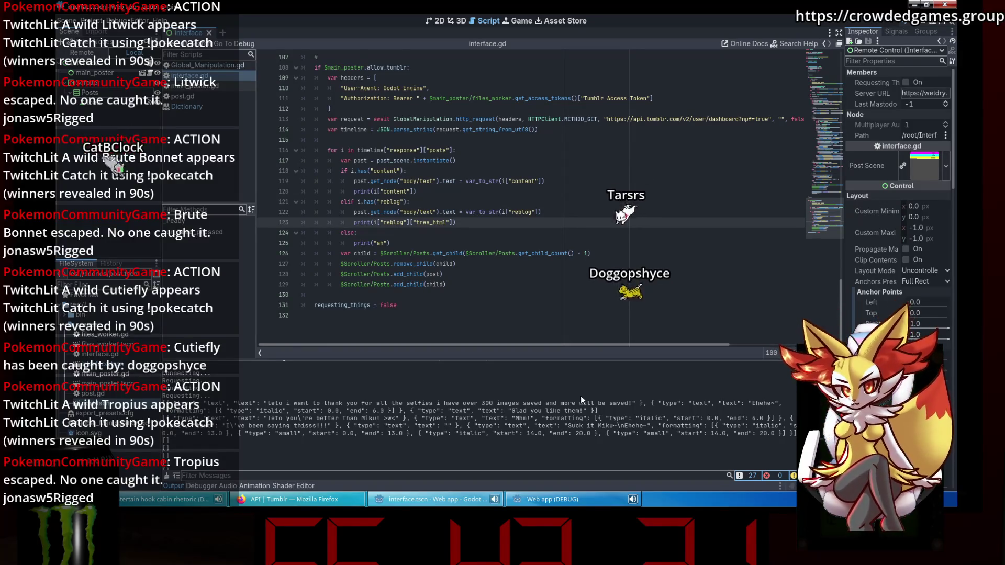
click(922, 23)
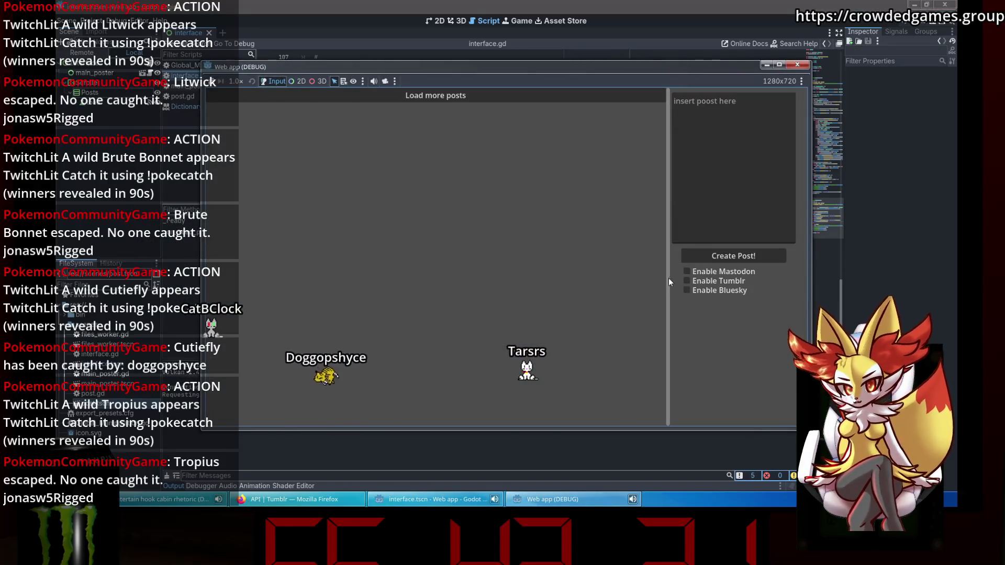
- Load posts as JSON panels, close the app, and relaunch with the reblog branch printing i["trail"]
click(482, 99)
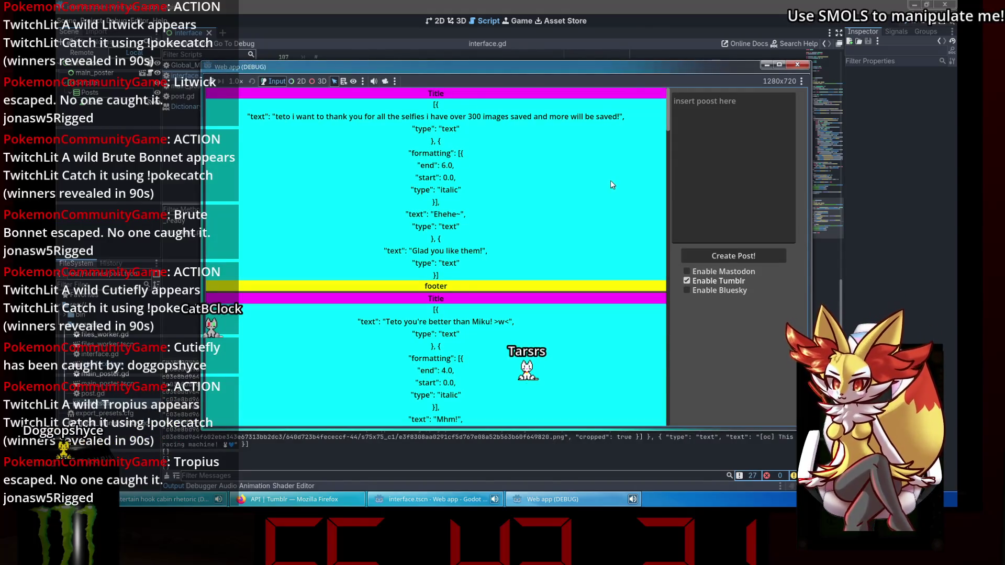
scroll(611, 181, down, 10)
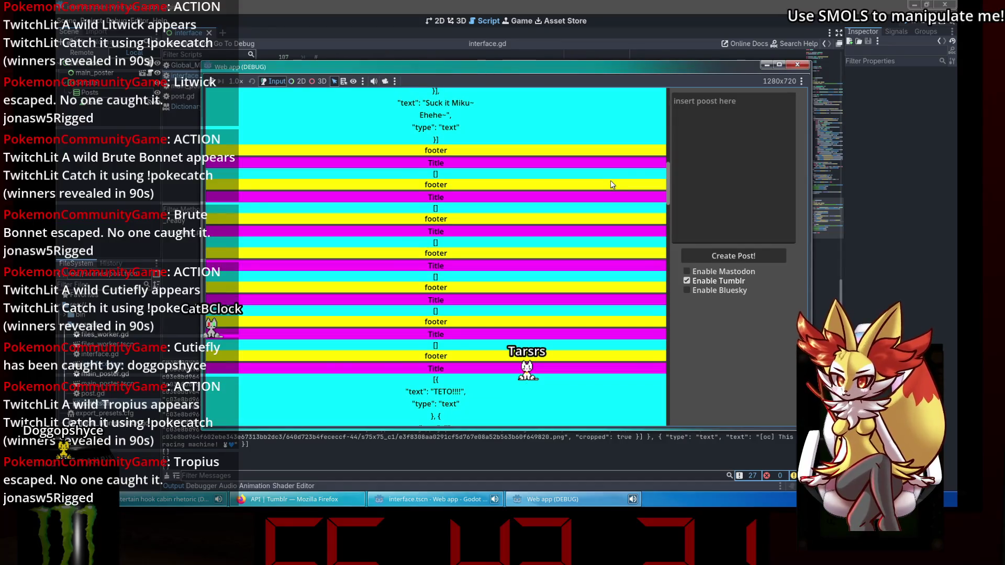
click(799, 65)
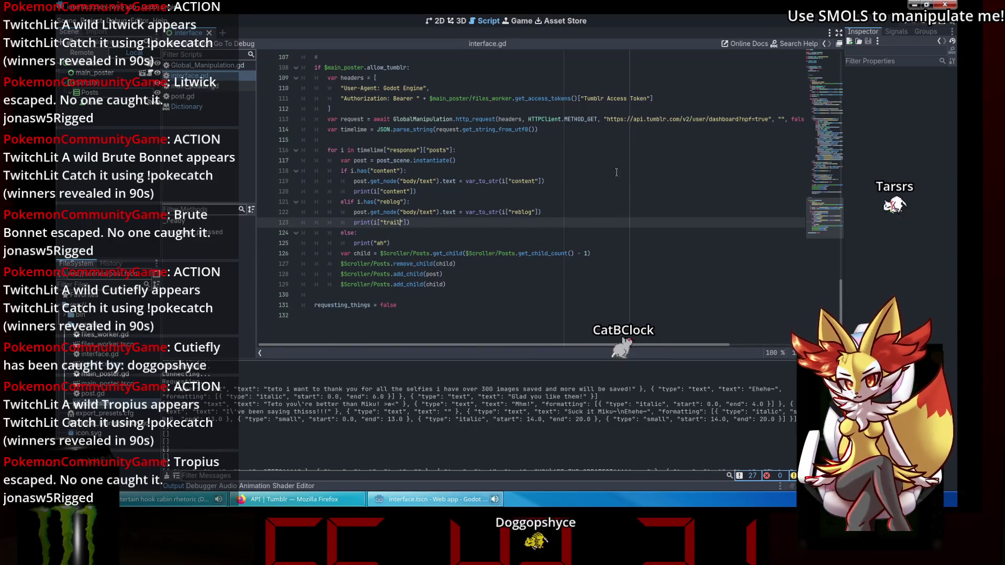
click(907, 26)
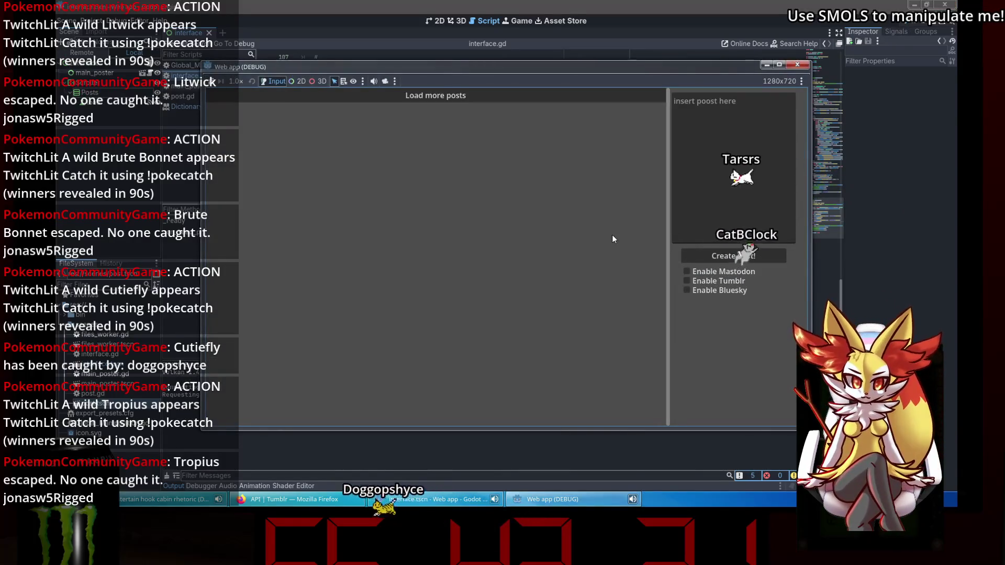
- Fetch more Tumblr posts, relaunch the project, and select the reblog lookup on line 122
click(473, 94)
key(F5)
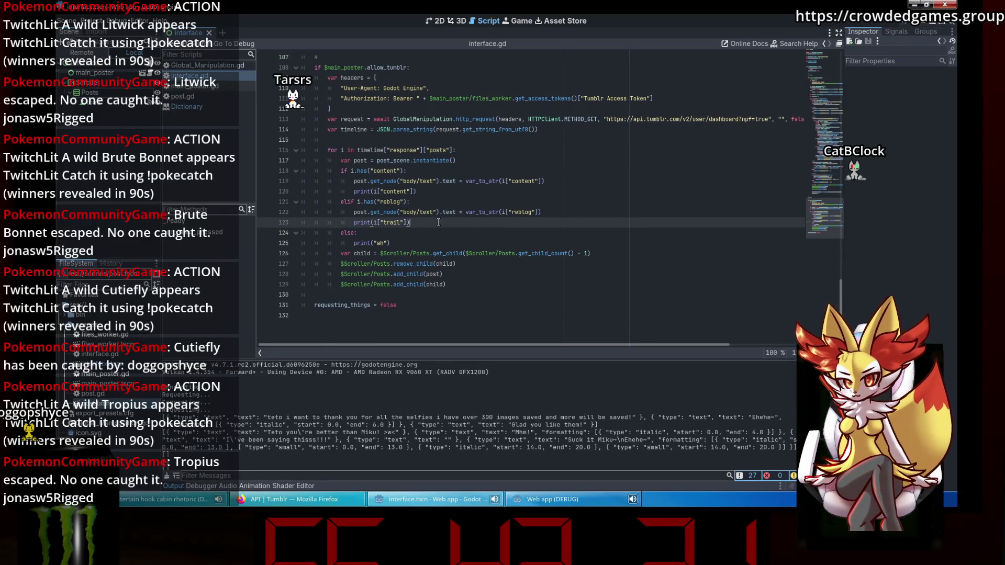
double_click(524, 213)
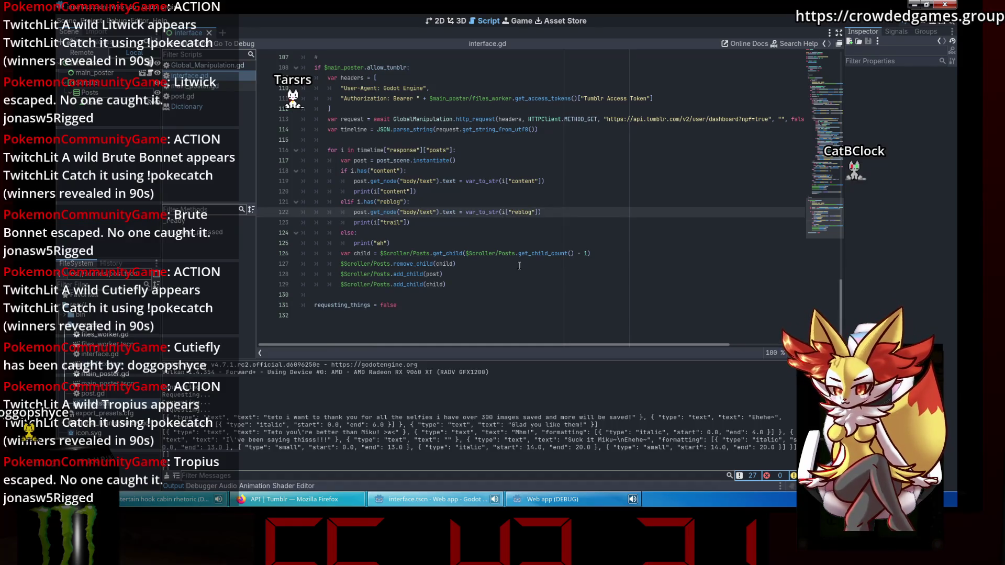
click(503, 223)
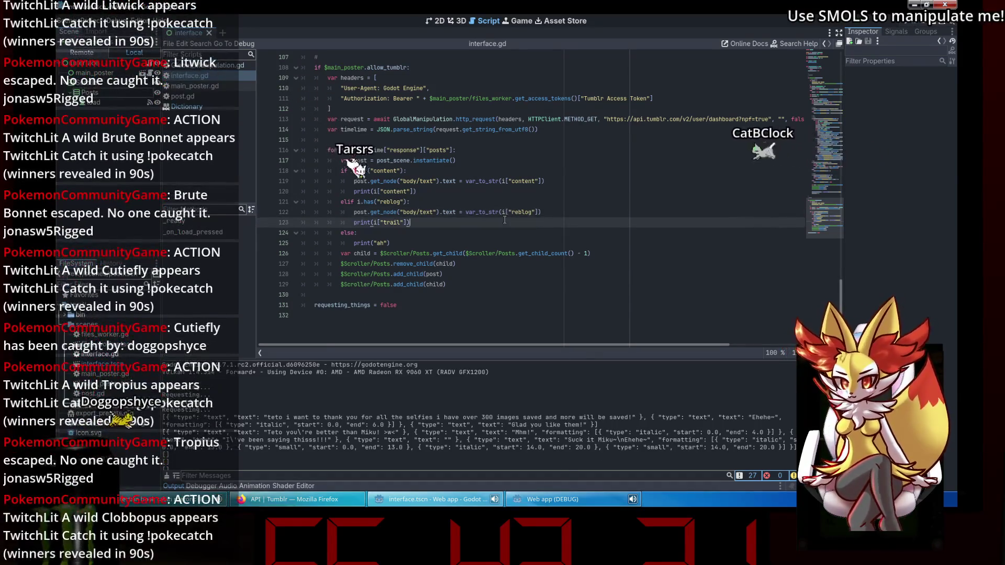
- Select the reblog lookup on line 122 and review the first post's JSON in the output log
drag(540, 212, 497, 212)
click(494, 233)
scroll(494, 232, up, 1)
scroll(441, 419, down, 5)
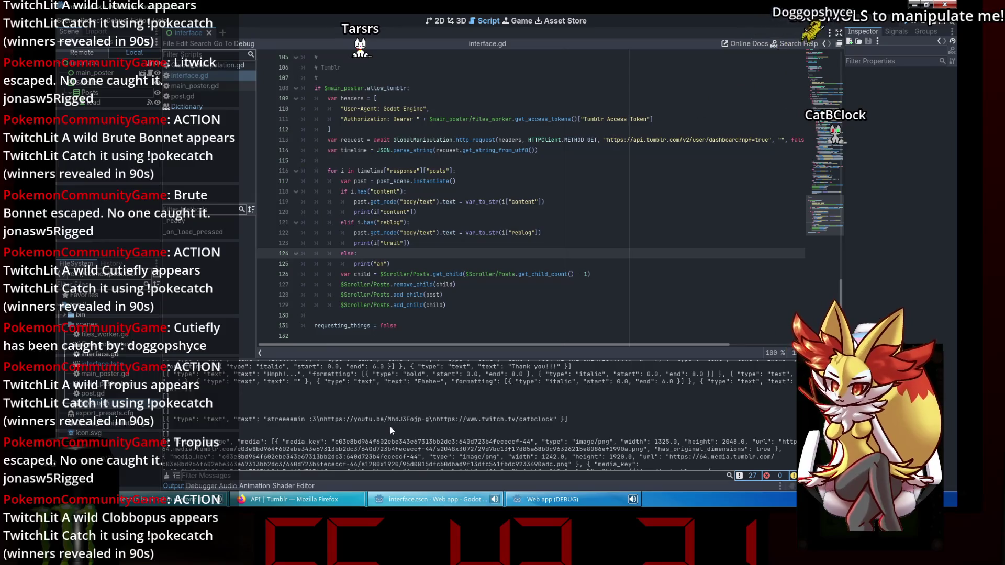
scroll(391, 426, up, 10)
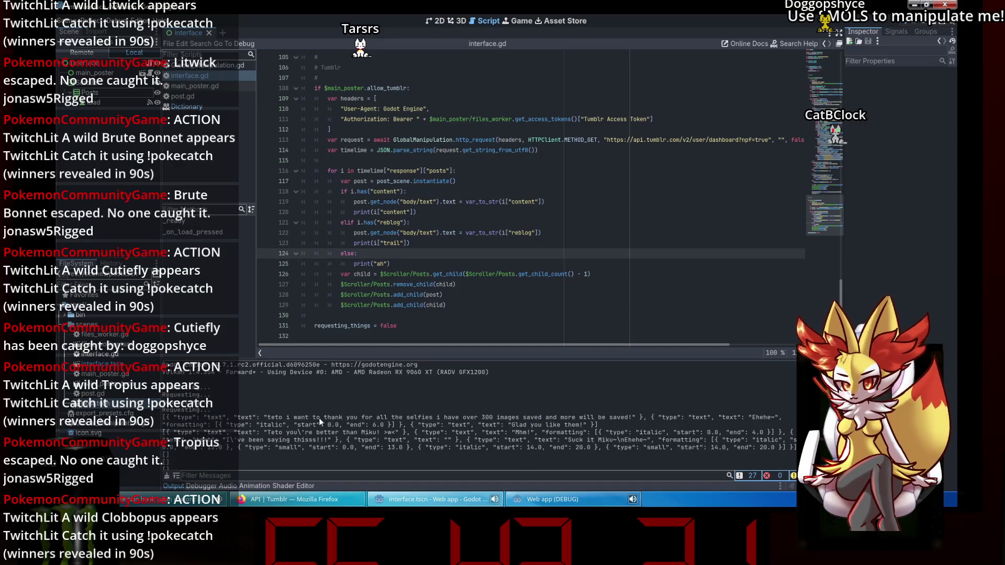
mouse_move(332, 419)
mouse_down()
mouse_move(743, 435)
mouse_move(591, 425)
mouse_move(616, 425)
mouse_up()
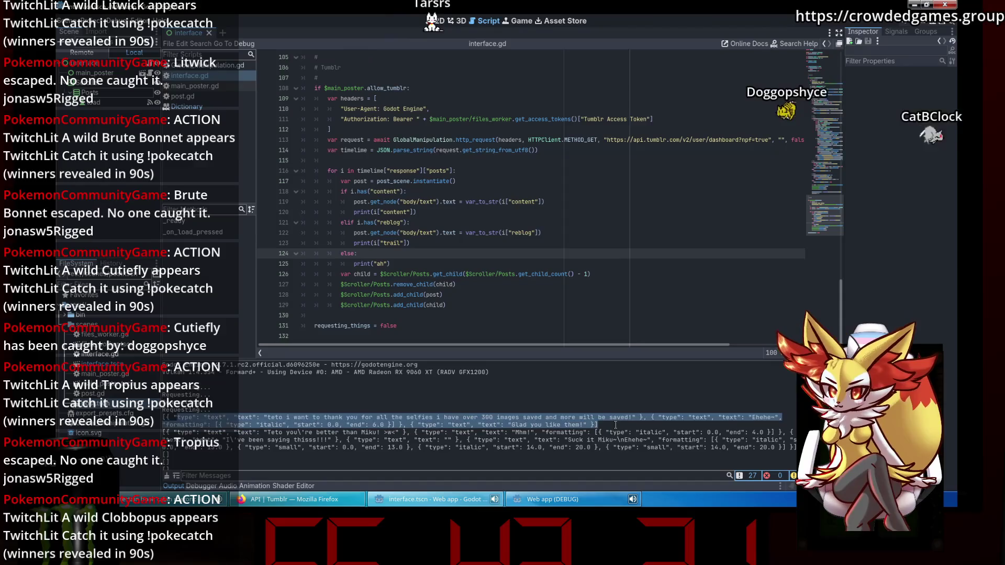
- Rerun the project, go to _on_load_pressed, and bring the Web app (DEBUG) window forward
click(399, 220)
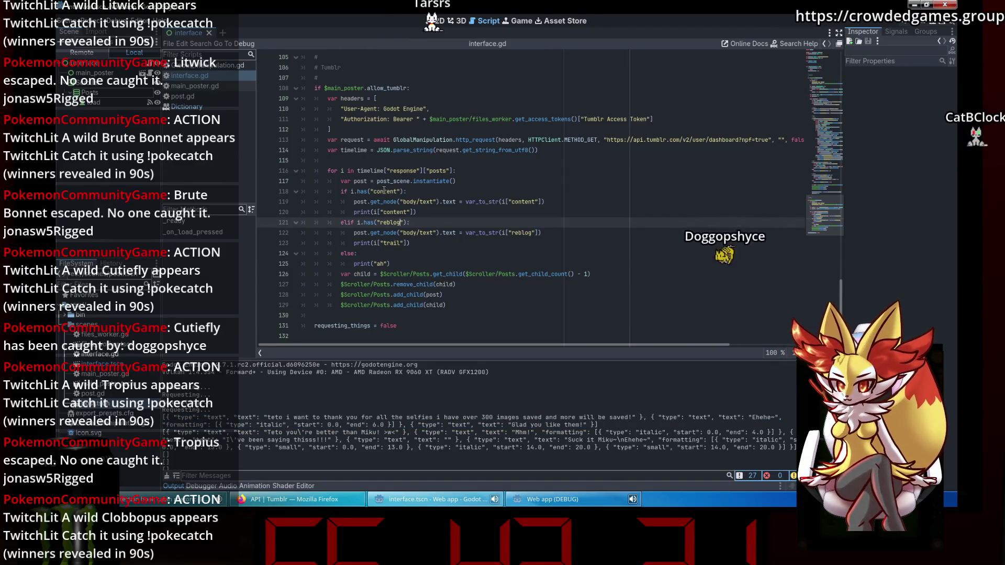
click(411, 242)
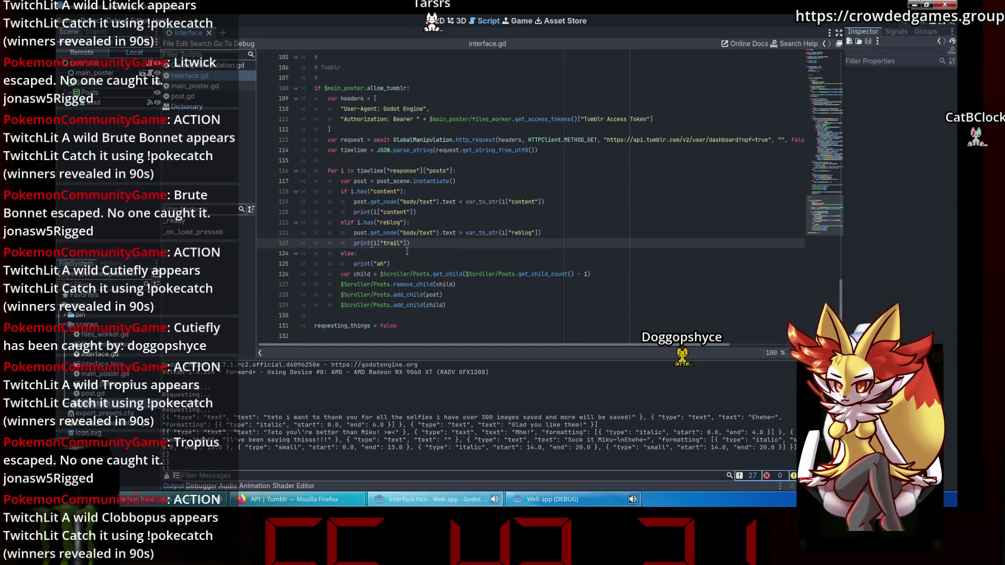
key(F5)
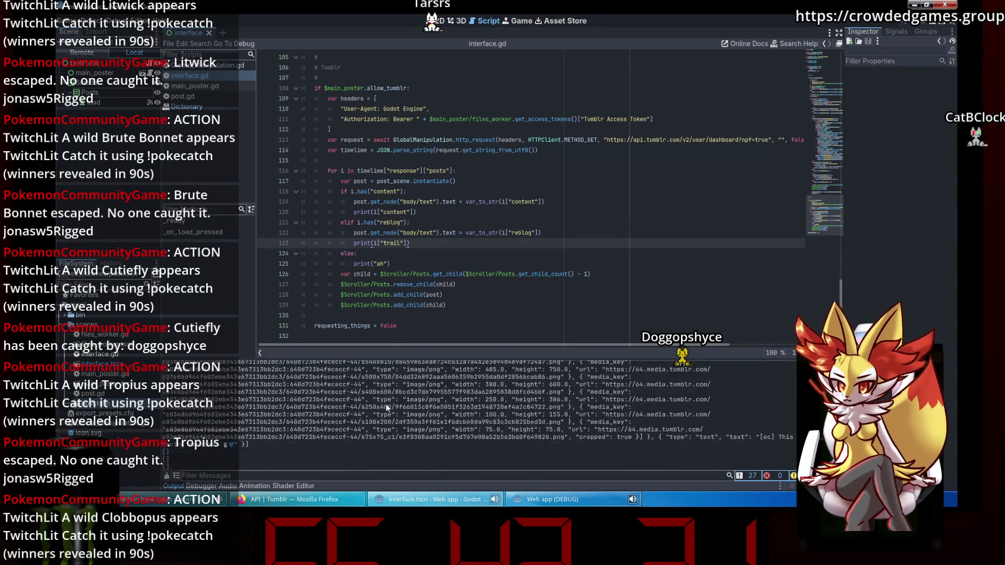
click(429, 234)
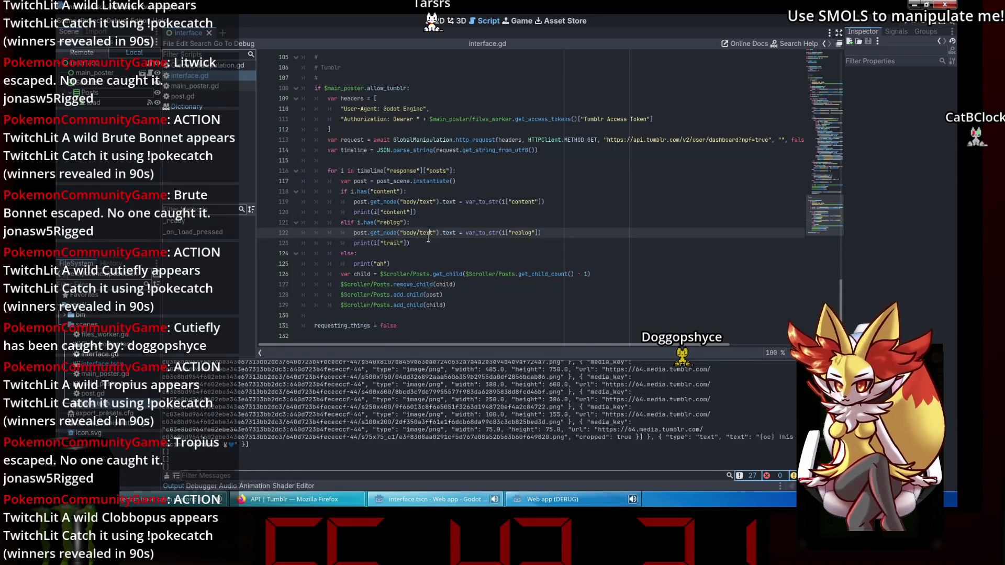
click(244, 236)
click(524, 507)
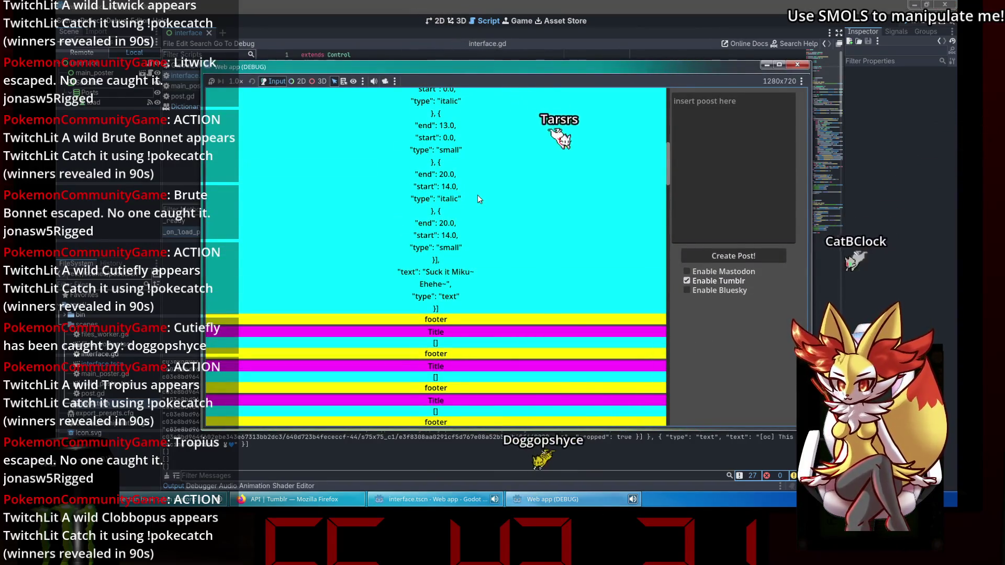
- Delete the elif reblog branch on lines 121–123 in interface.gd
click(425, 500)
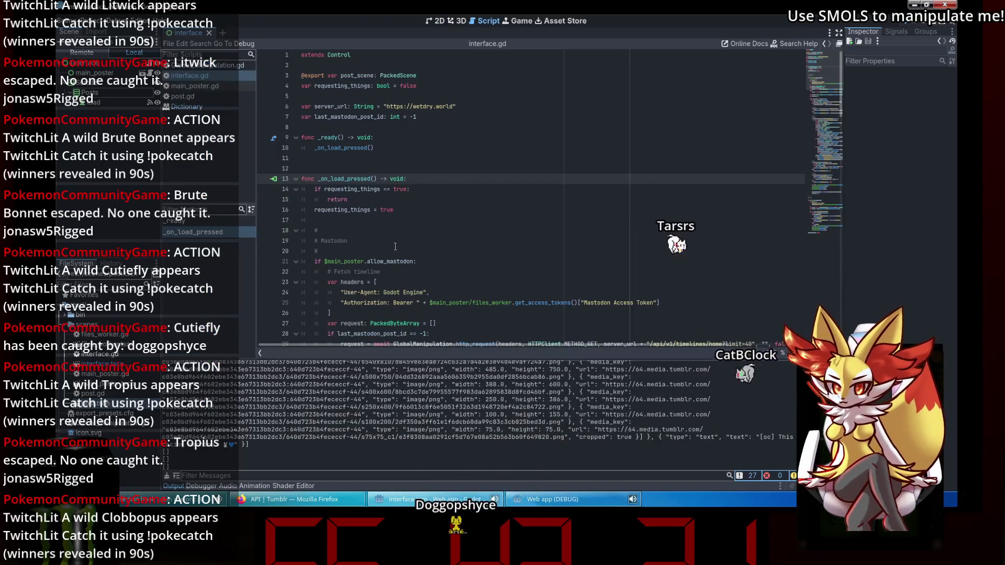
scroll(396, 246, down, 20)
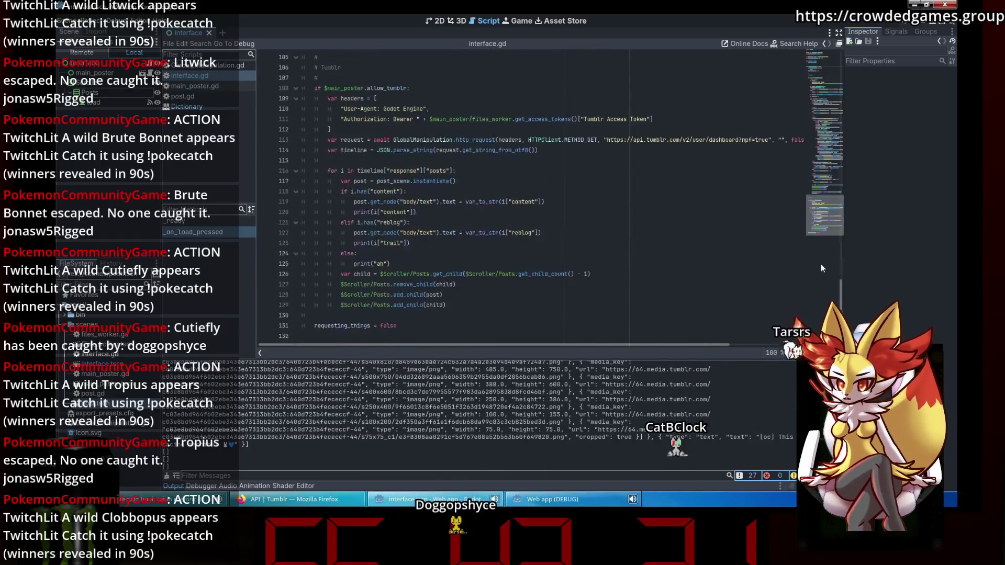
drag(411, 243, 308, 224)
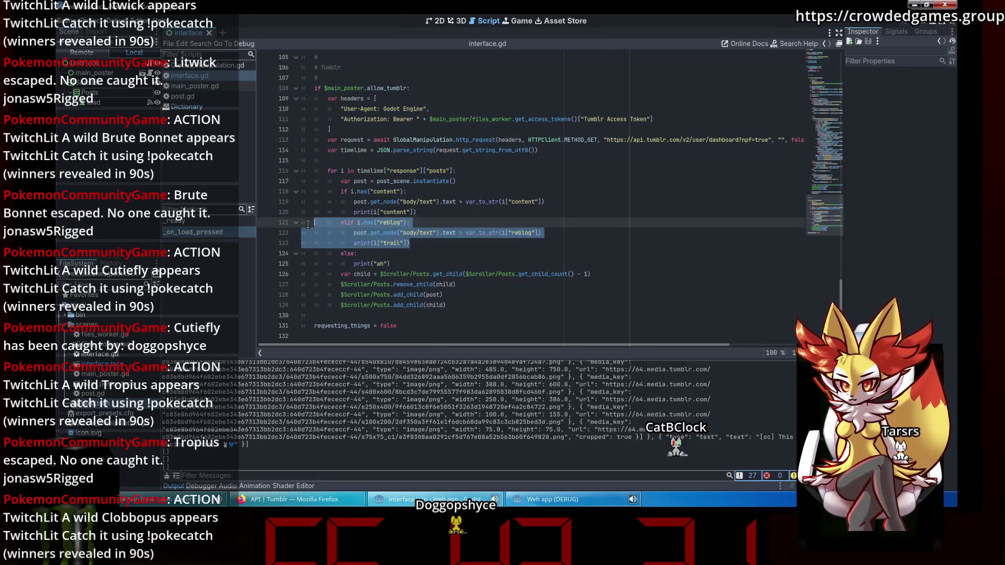
key(BackSpace)
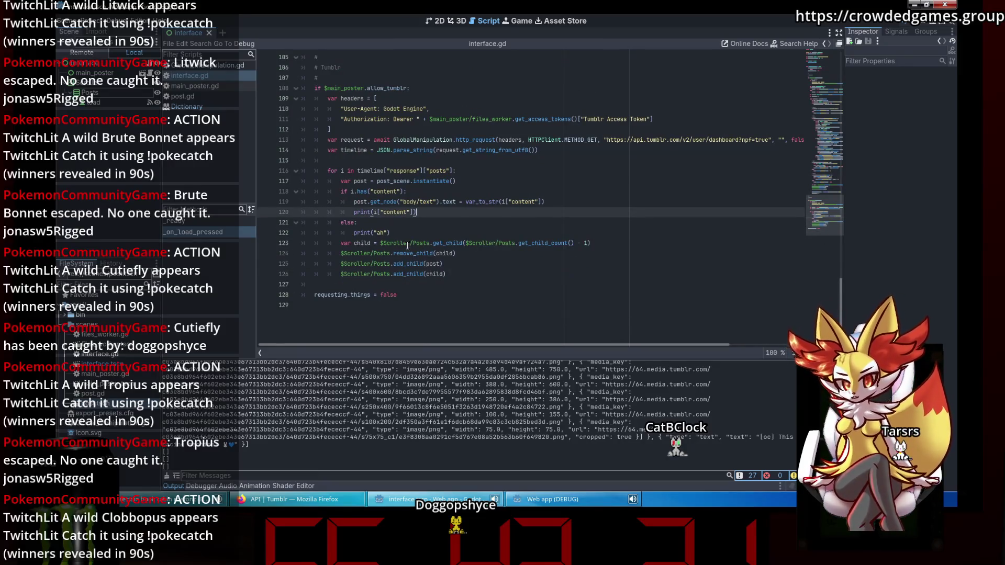
- Make the else branch set i["blog"] = "" and print i, save, and run the project
click(380, 233)
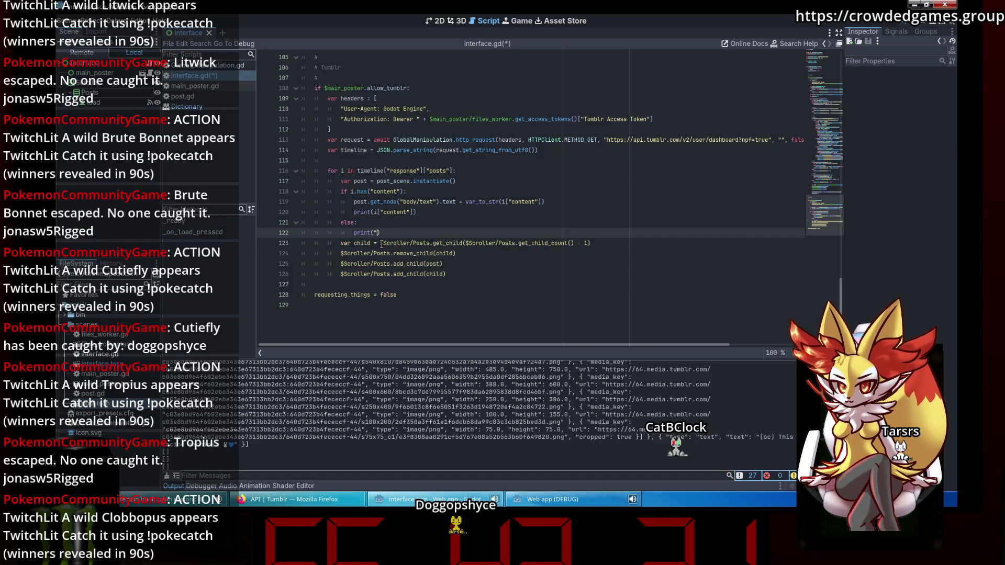
key(ctrl+shift+Return)
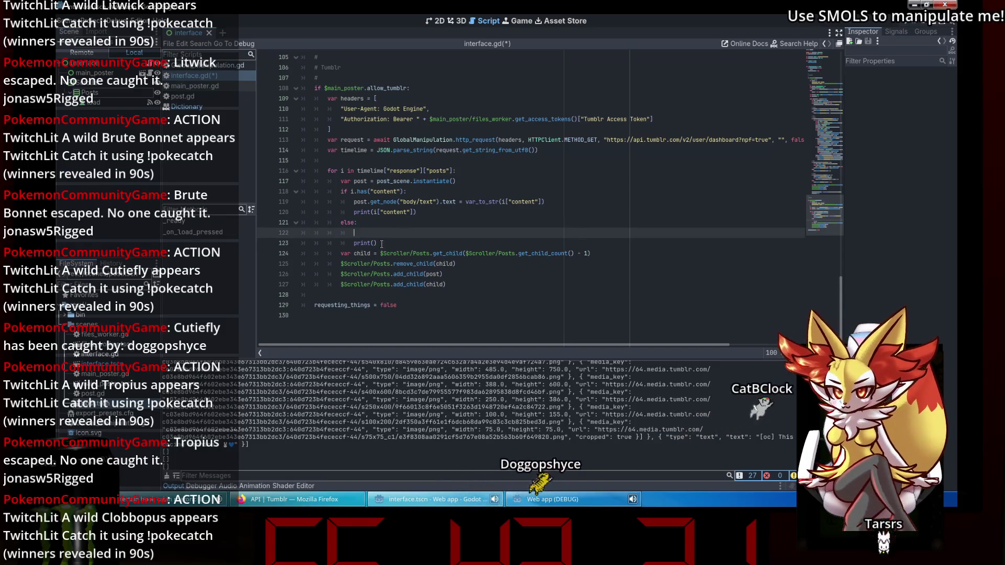
text(i["blog"] = ")
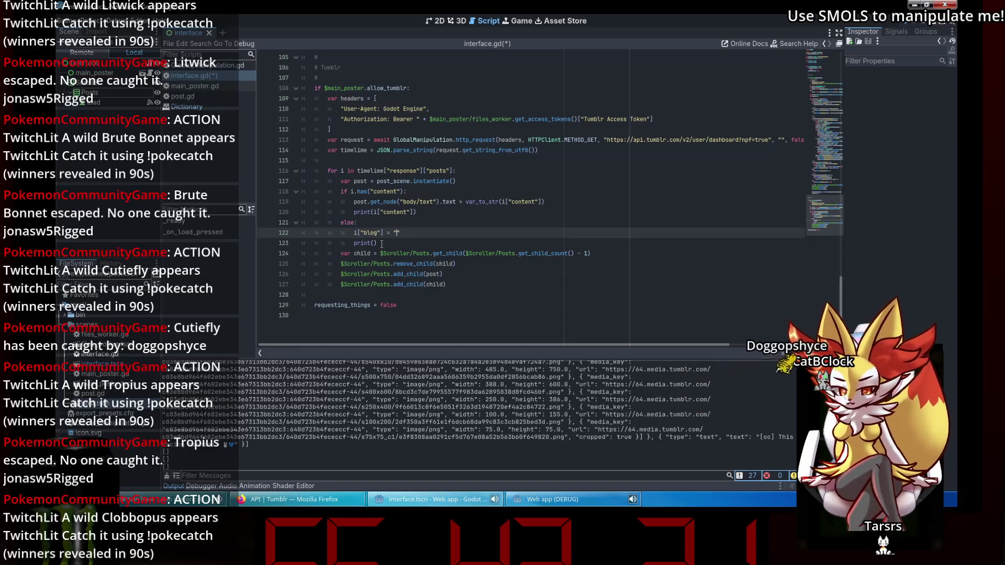
click(382, 243)
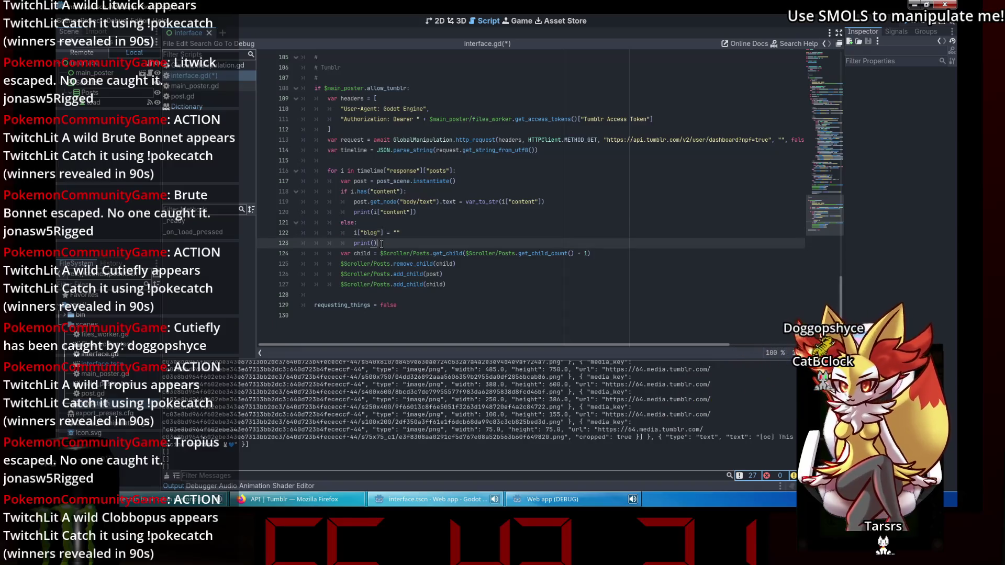
text(i)
key(ctrl+s)
click(403, 227)
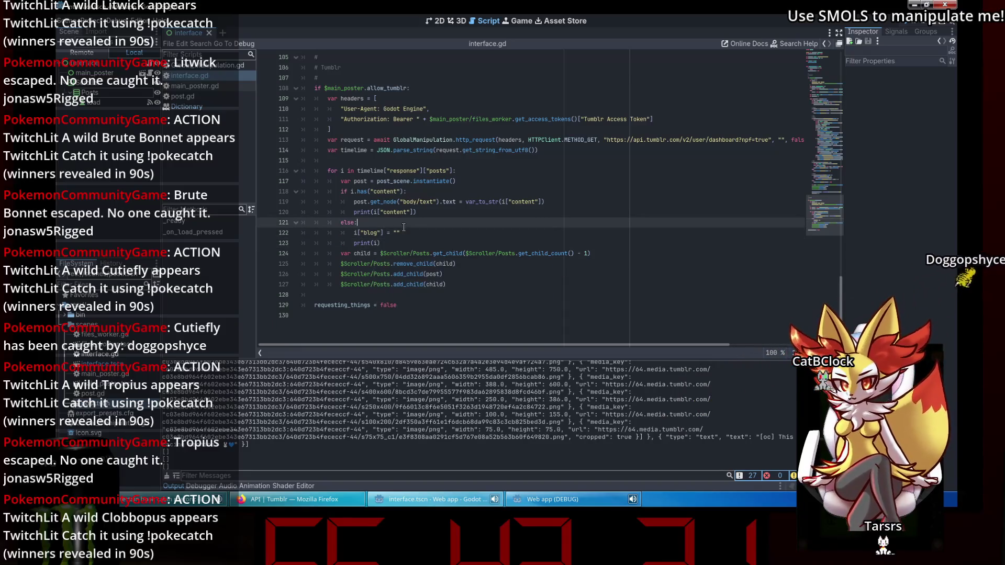
click(909, 28)
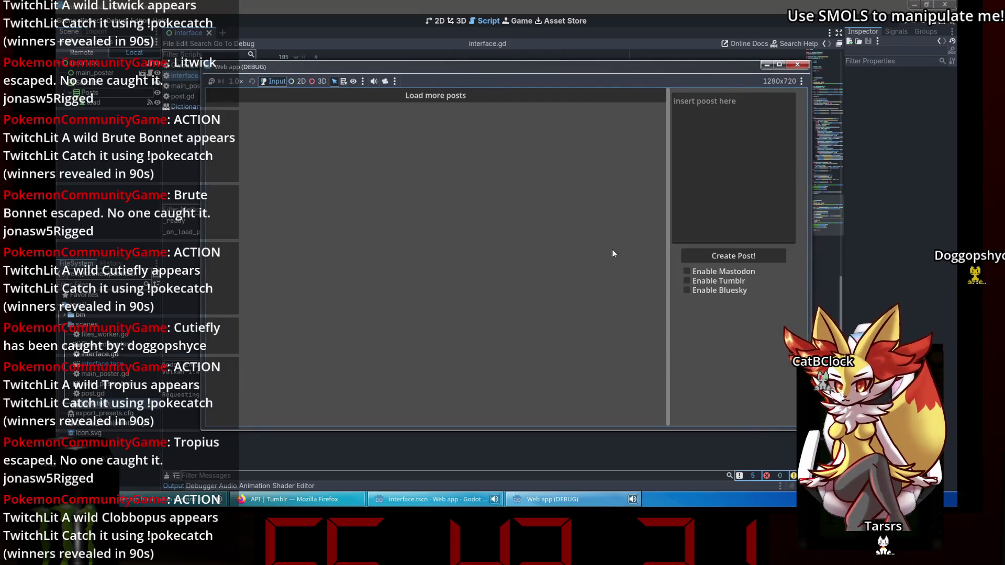
- Enable Tumblr in the web app, load dashboard posts, and return to the script editor
click(707, 291)
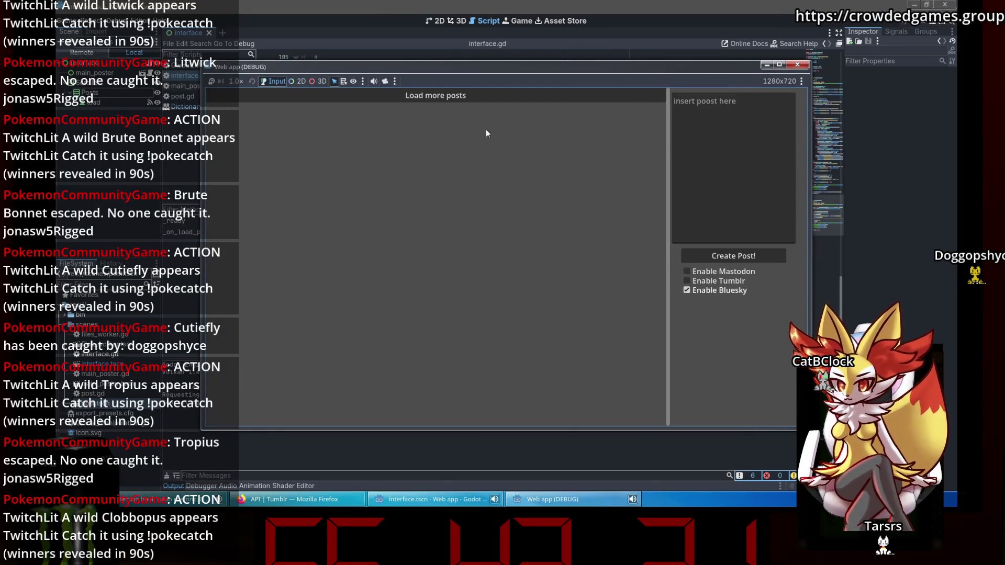
click(686, 281)
click(423, 96)
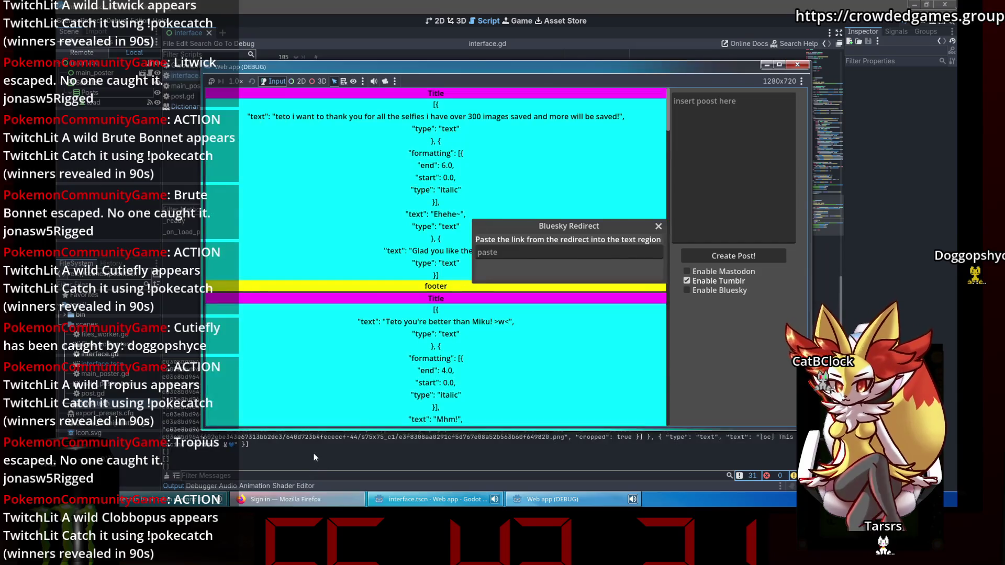
click(313, 453)
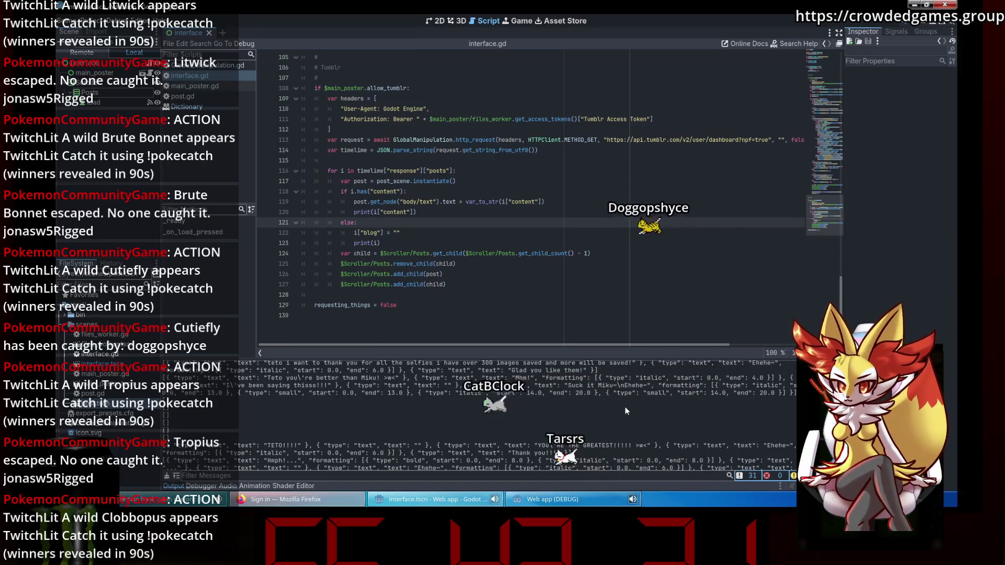
- Extend line 118's condition with && i["content"] != "" and relaunch the web app
click(407, 240)
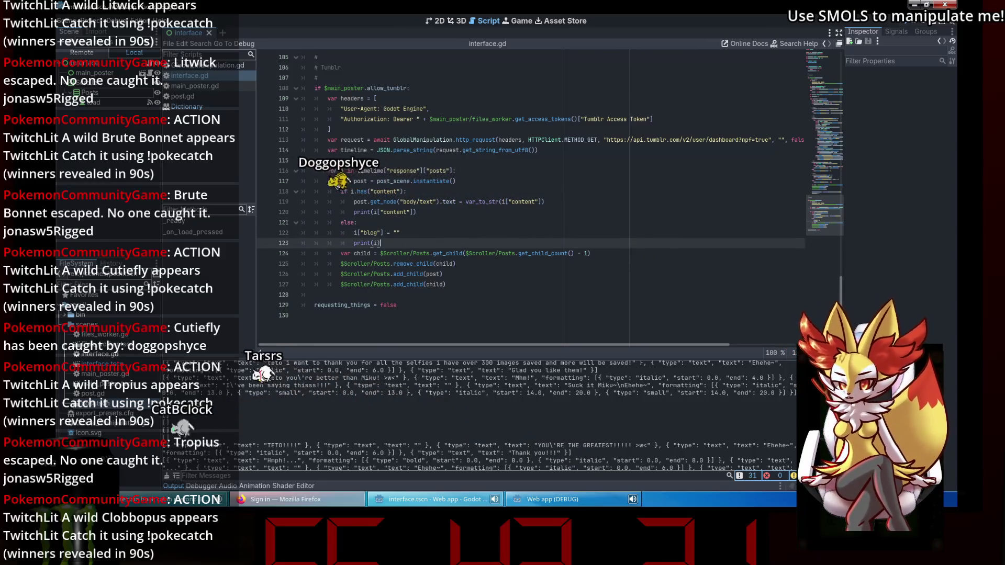
click(395, 225)
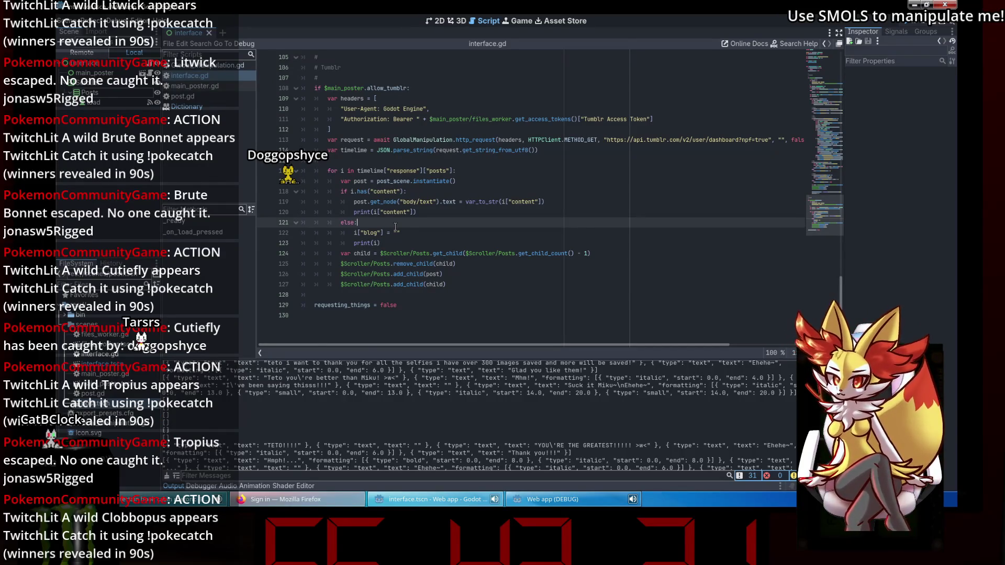
click(408, 192)
key(BackSpace)
text(&)
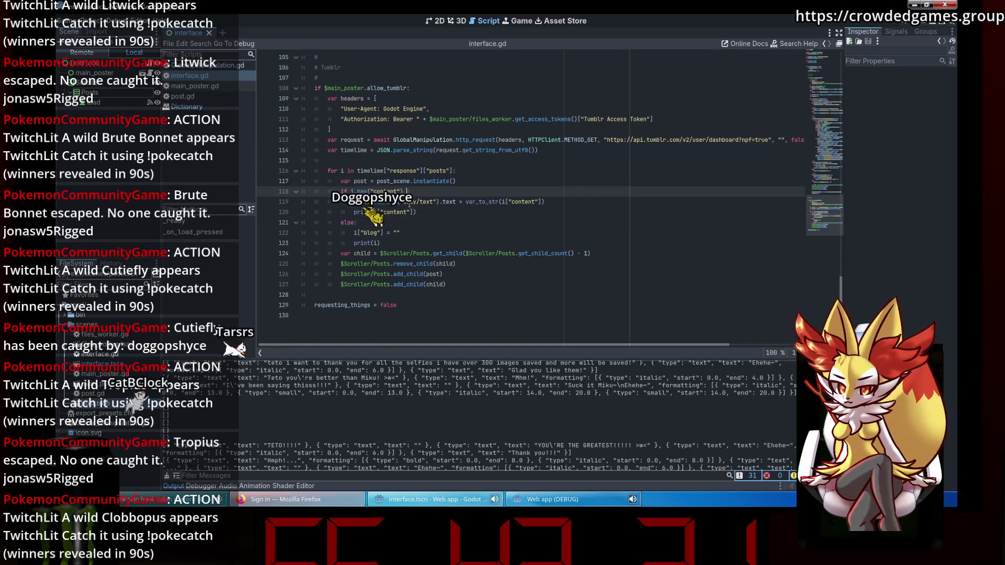
key(BackSpace)
text(& i)
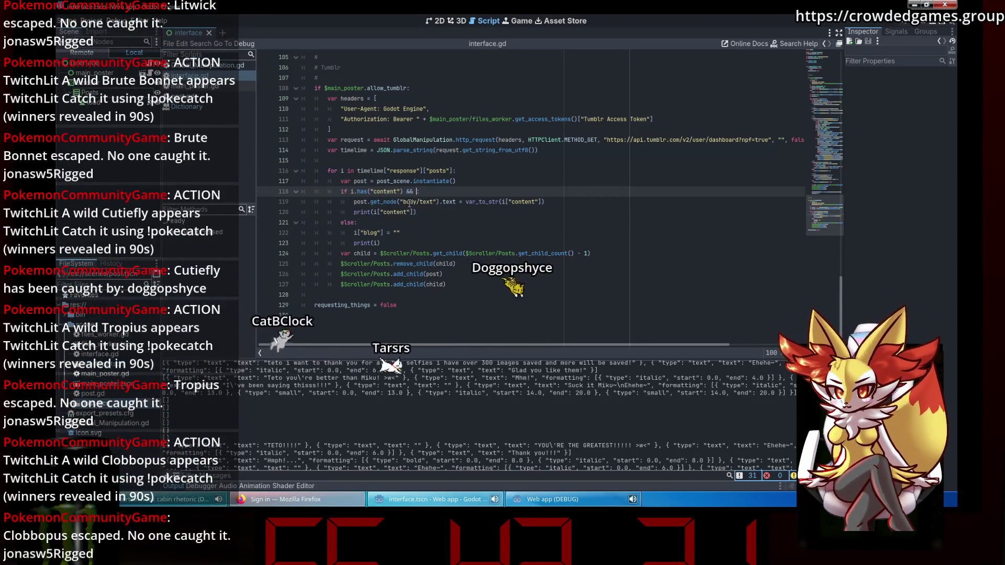
text(["co)
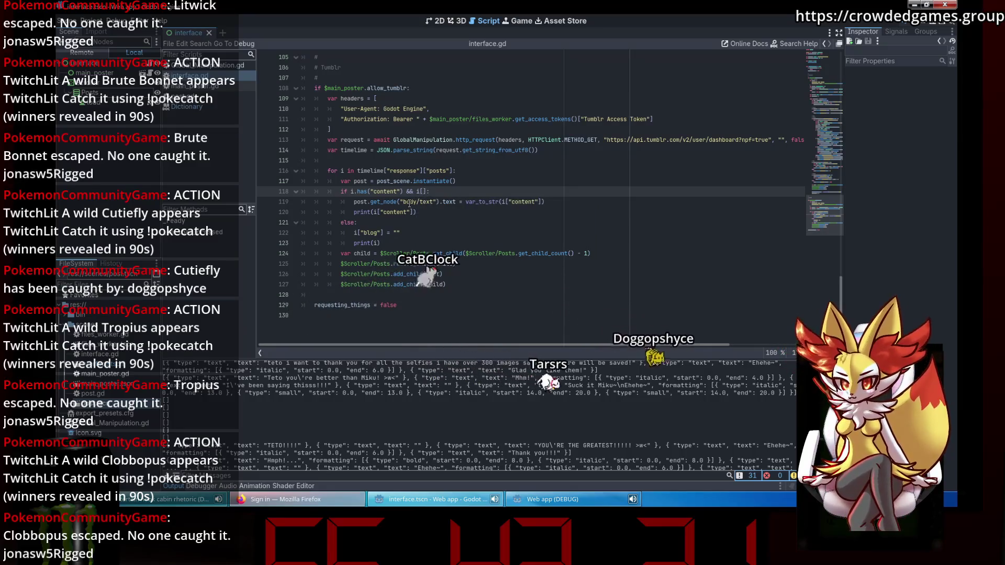
text(ntent"] )
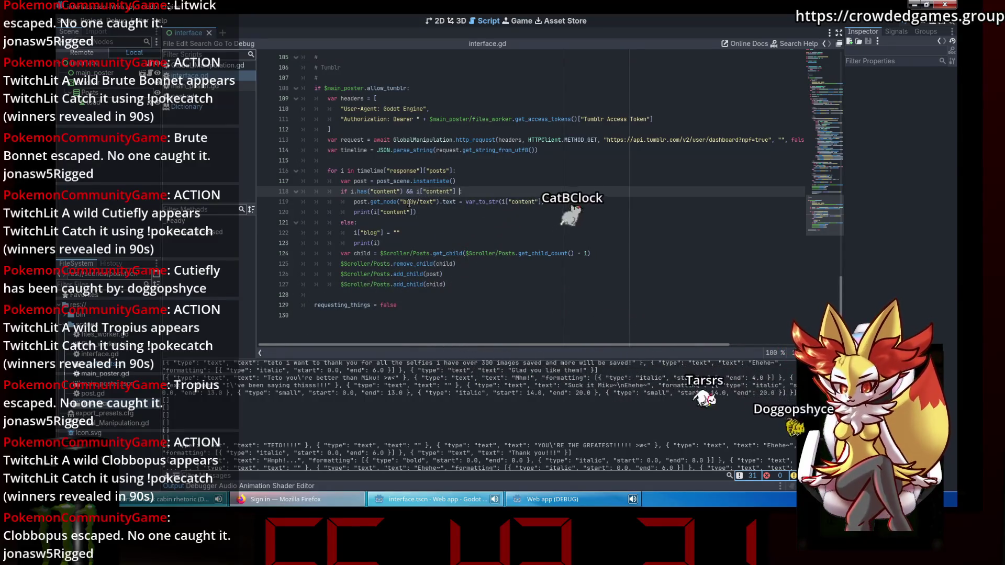
text(!= "":)
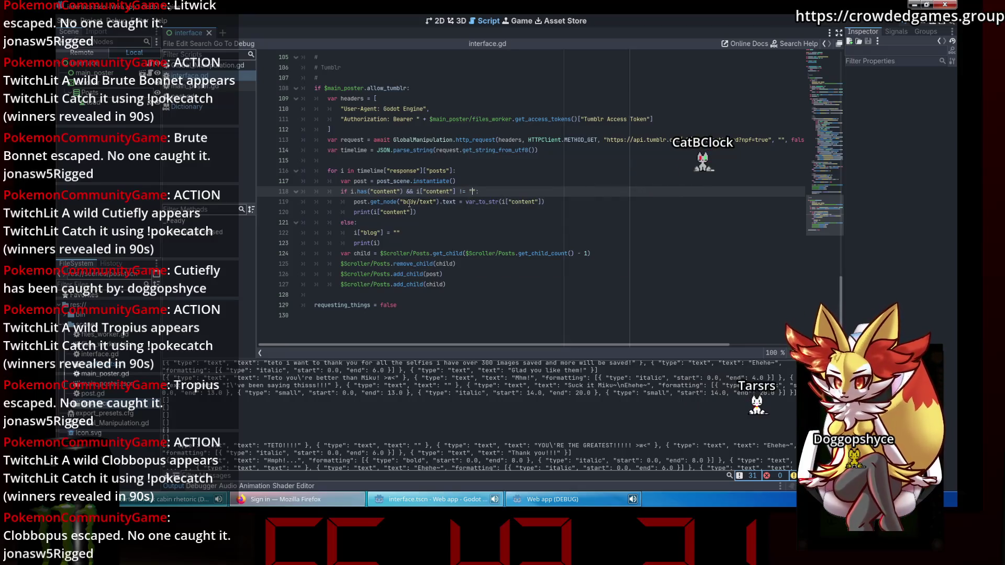
click(409, 203)
click(907, 23)
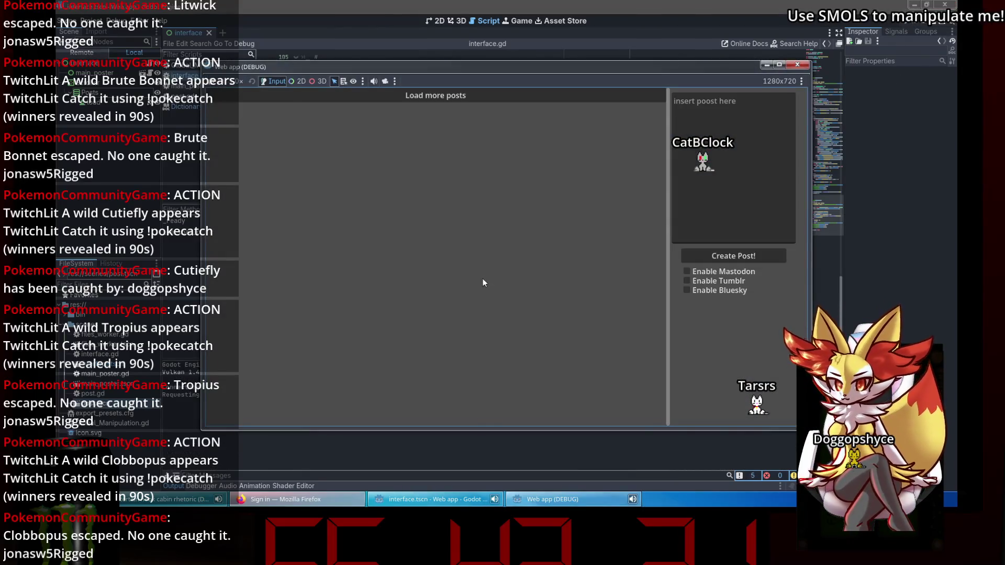
- Load more posts, inspect the Array/String '!=' error at line 118, and delete the "" operand
click(414, 96)
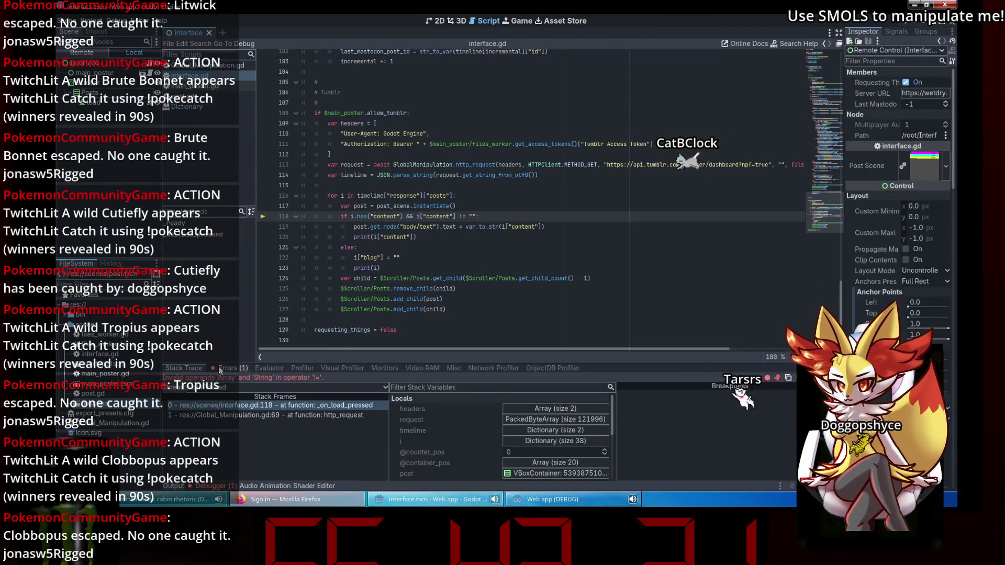
click(220, 369)
click(247, 394)
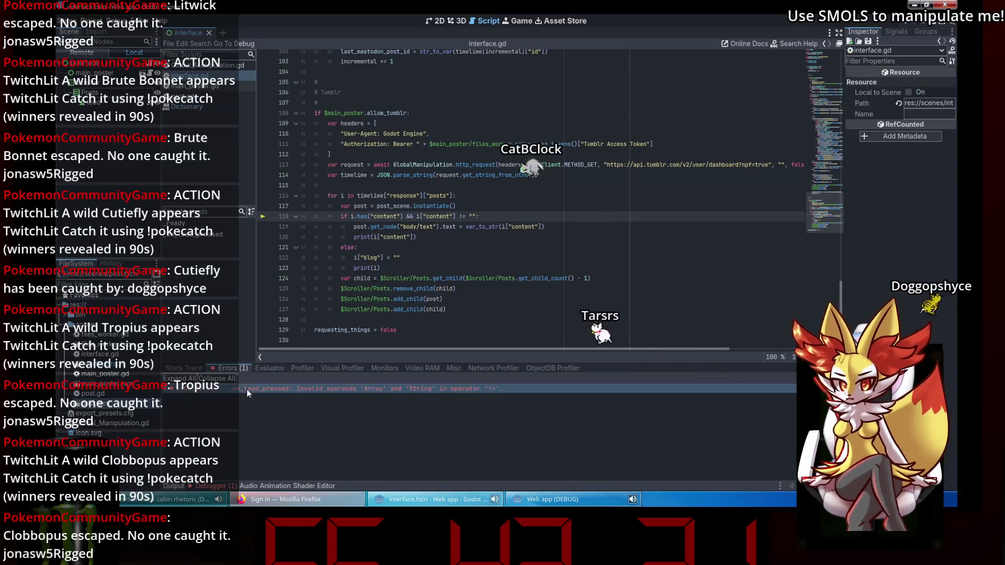
click(474, 216)
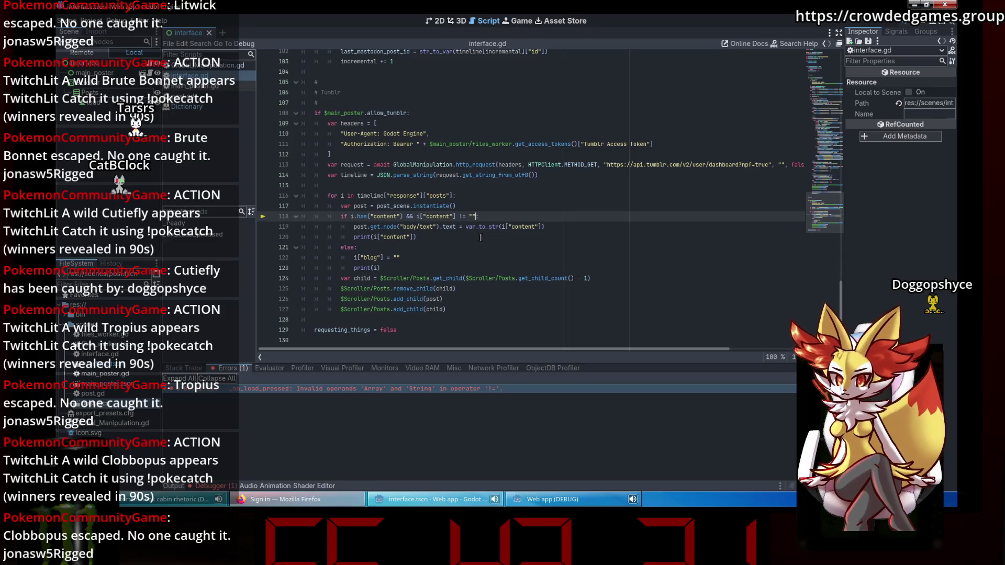
key(BackSpace)
key(BackSpace)
key(BackSpace)
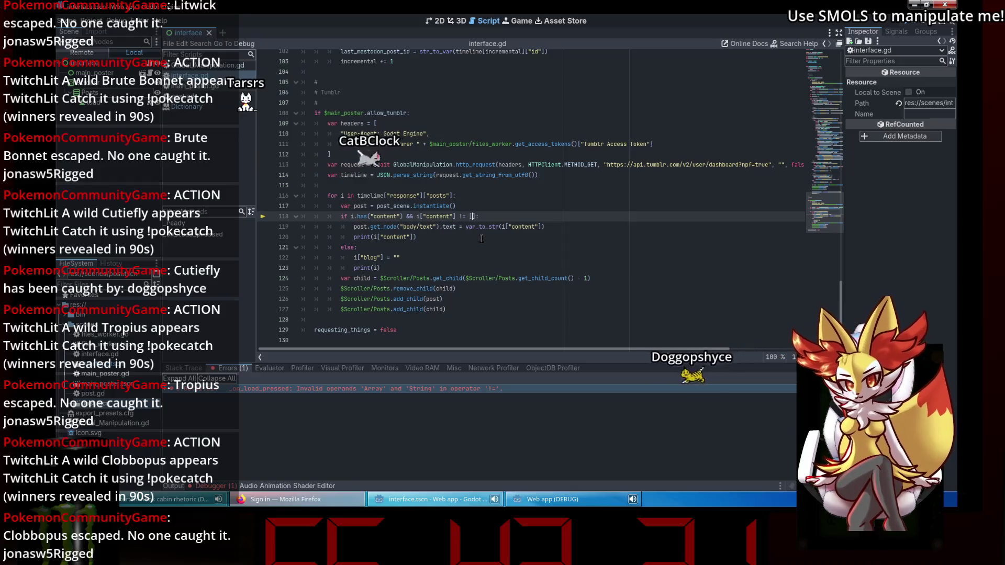
- Make line 118 check i["content"] != [], rerun with Tumblr enabled, and load more posts
text([])
click(480, 238)
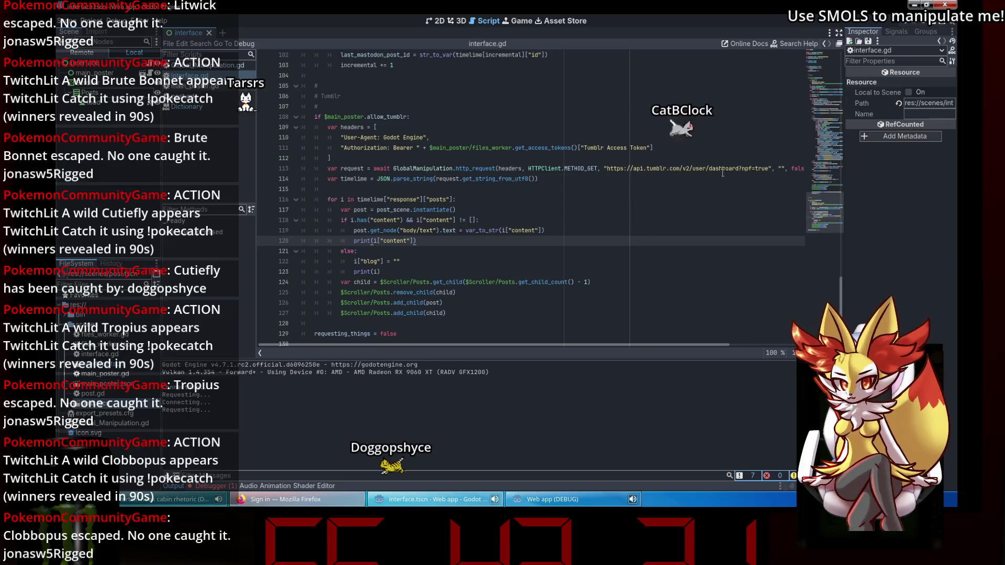
click(918, 24)
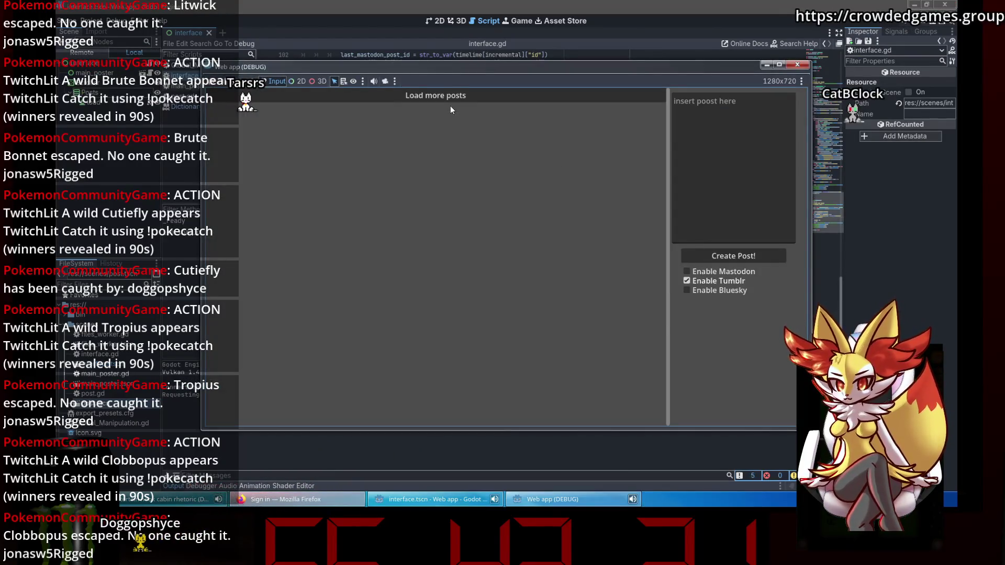
click(450, 99)
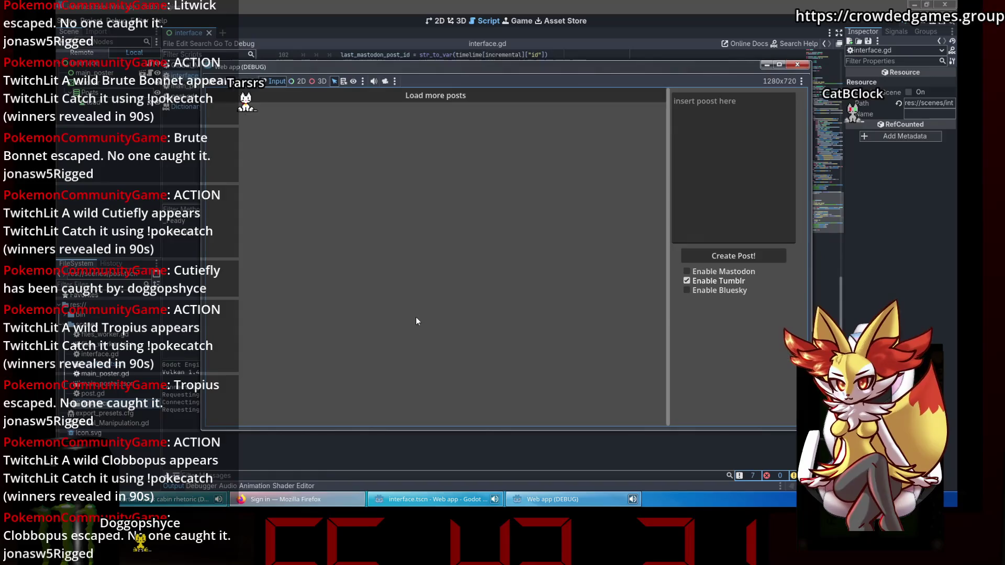
click(313, 460)
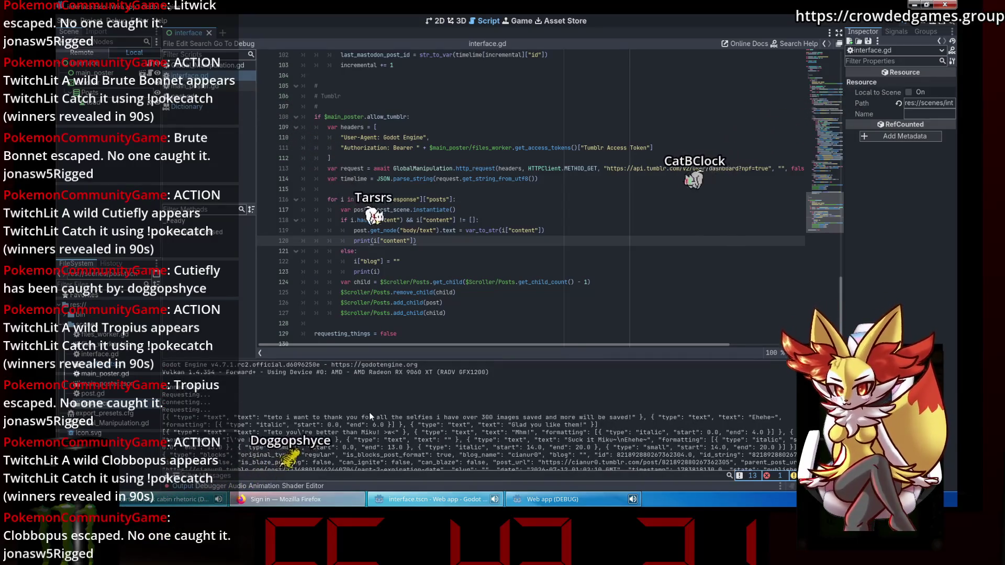
scroll(369, 412, down, 2)
mouse_move(192, 413)
mouse_down()
mouse_move(314, 421)
mouse_move(475, 406)
mouse_move(429, 413)
mouse_up()
click(485, 423)
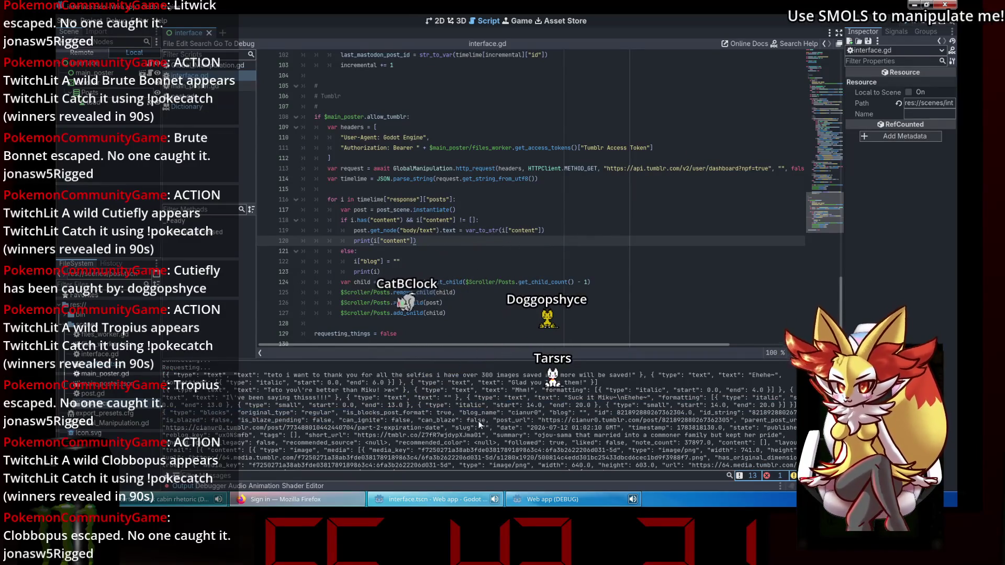
mouse_move(347, 413)
mouse_down()
mouse_move(644, 407)
mouse_move(641, 424)
mouse_move(775, 417)
mouse_move(397, 409)
mouse_up()
click(639, 423)
scroll(639, 423, down, 1)
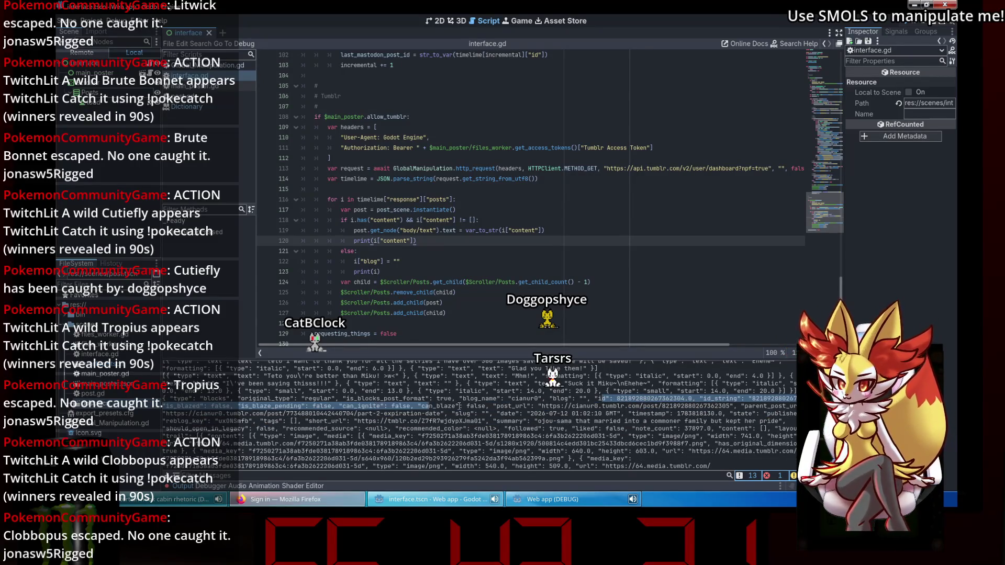
click(549, 431)
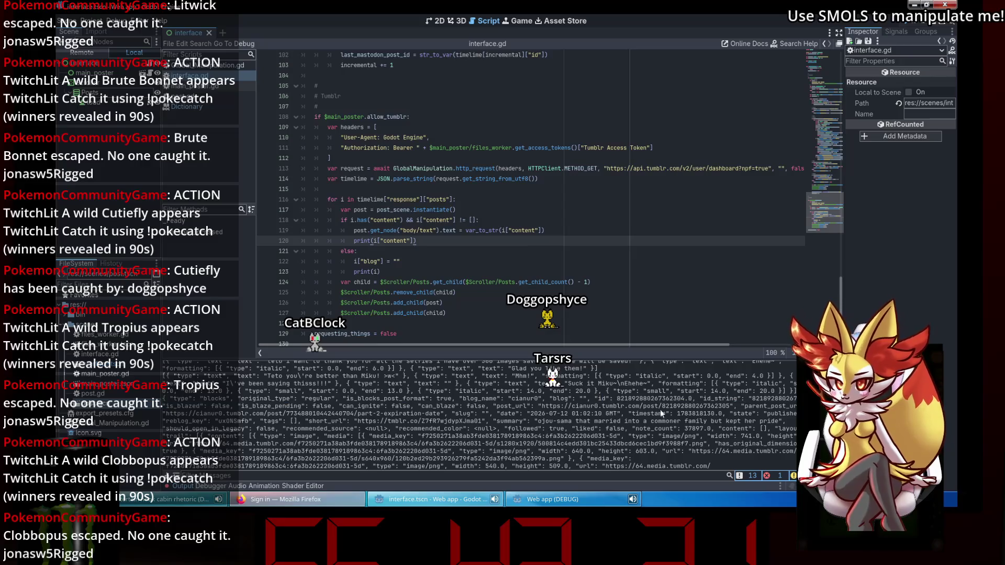
double_click(770, 411)
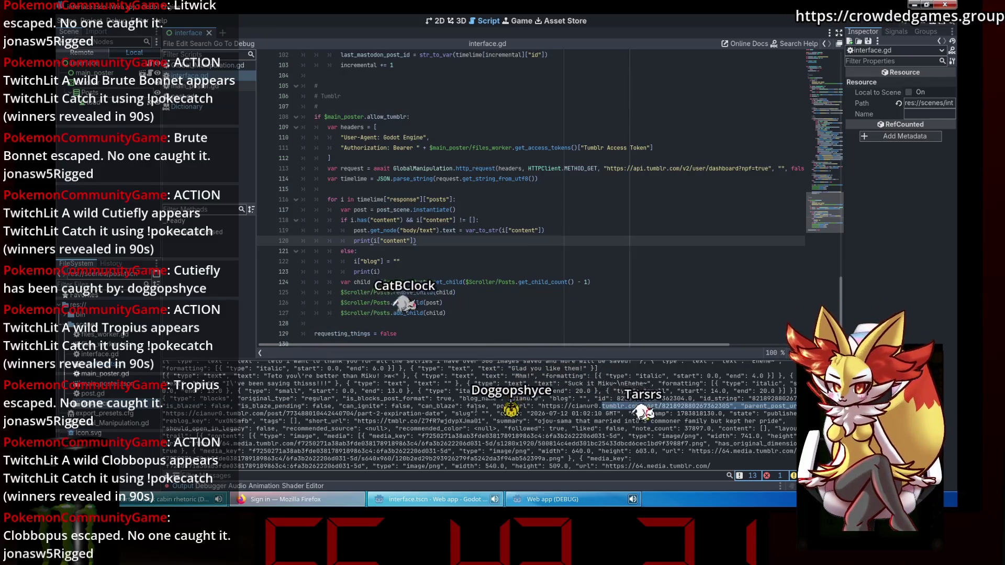
shift+click(357, 413)
shift+click(721, 413)
click(721, 414)
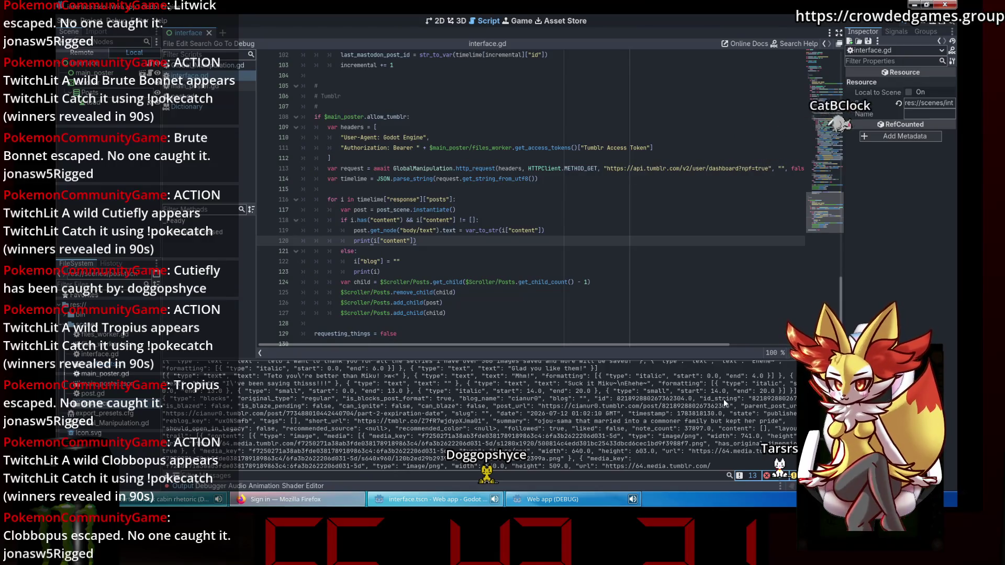
drag(708, 399, 581, 407)
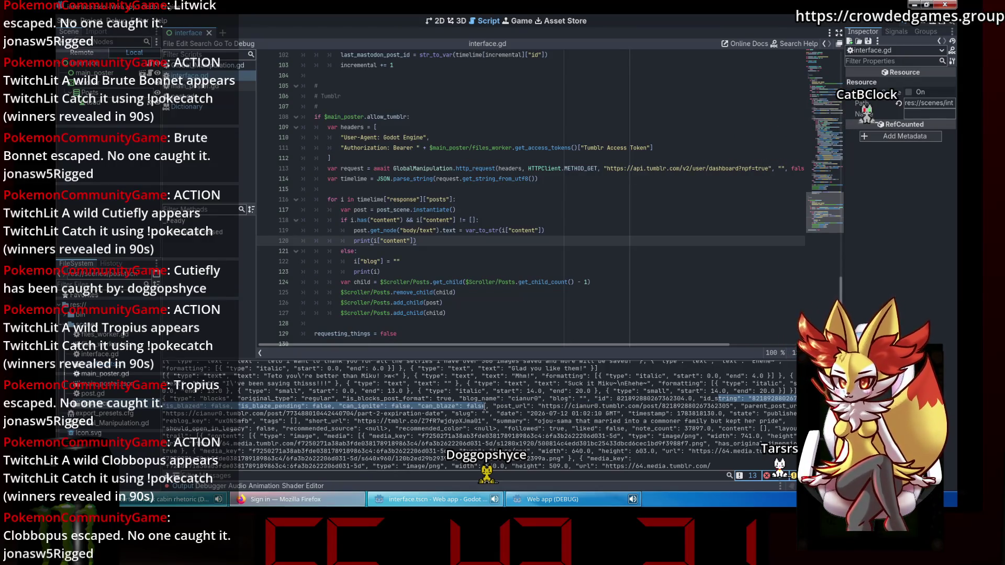
mouse_move(485, 406)
mouse_down()
mouse_move(501, 406)
mouse_move(230, 414)
mouse_move(498, 414)
mouse_move(653, 391)
mouse_move(689, 405)
mouse_up()
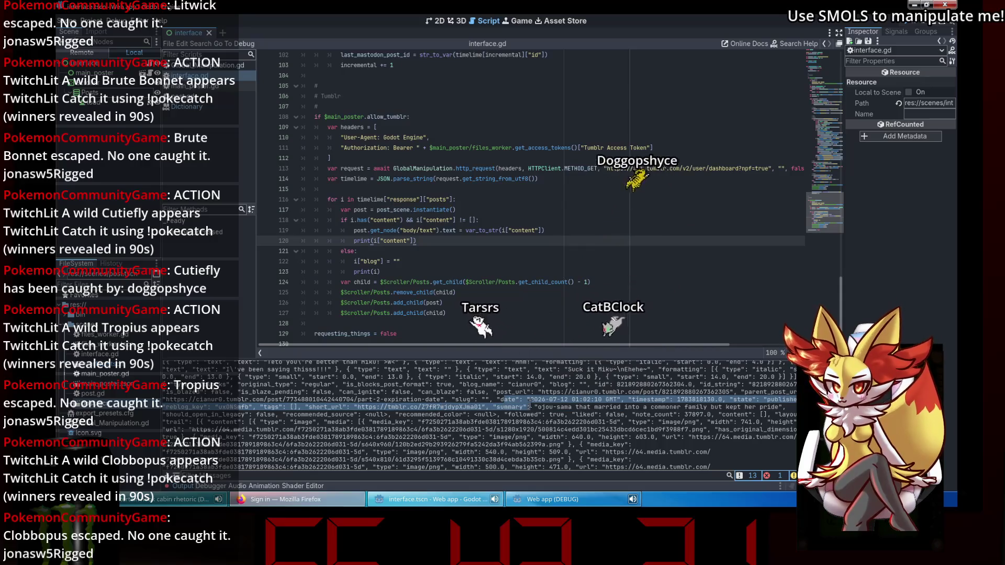
mouse_move(443, 406)
mouse_down()
mouse_move(785, 412)
mouse_move(249, 419)
mouse_move(233, 410)
mouse_move(254, 417)
mouse_move(298, 400)
mouse_up()
scroll(253, 416, down, 1)
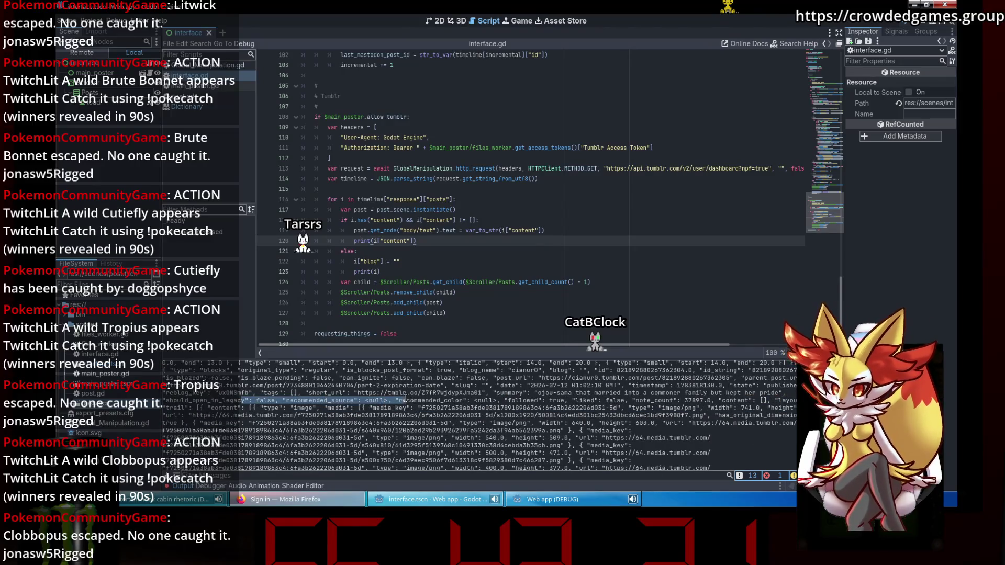
drag(541, 403, 719, 401)
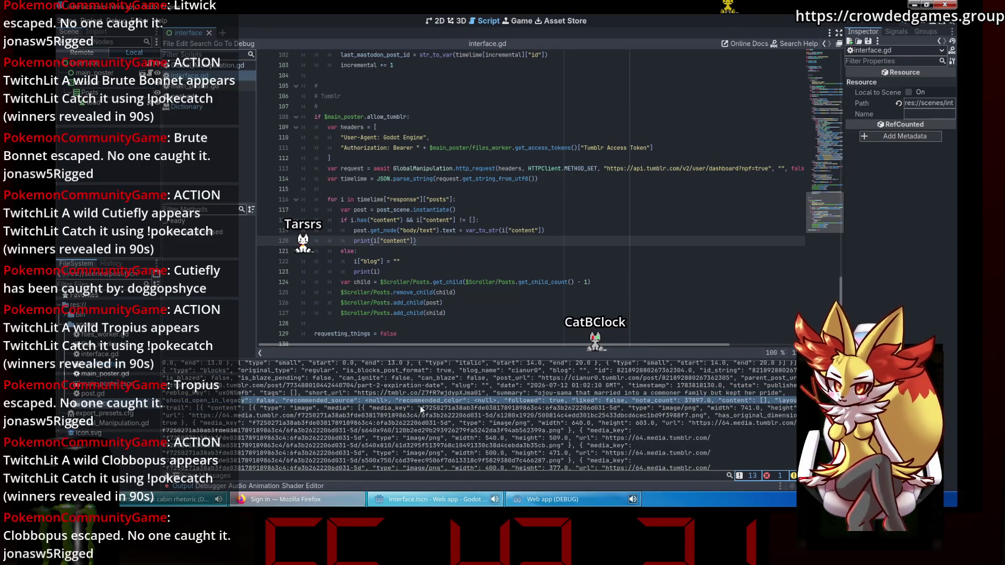
click(402, 407)
double_click(176, 410)
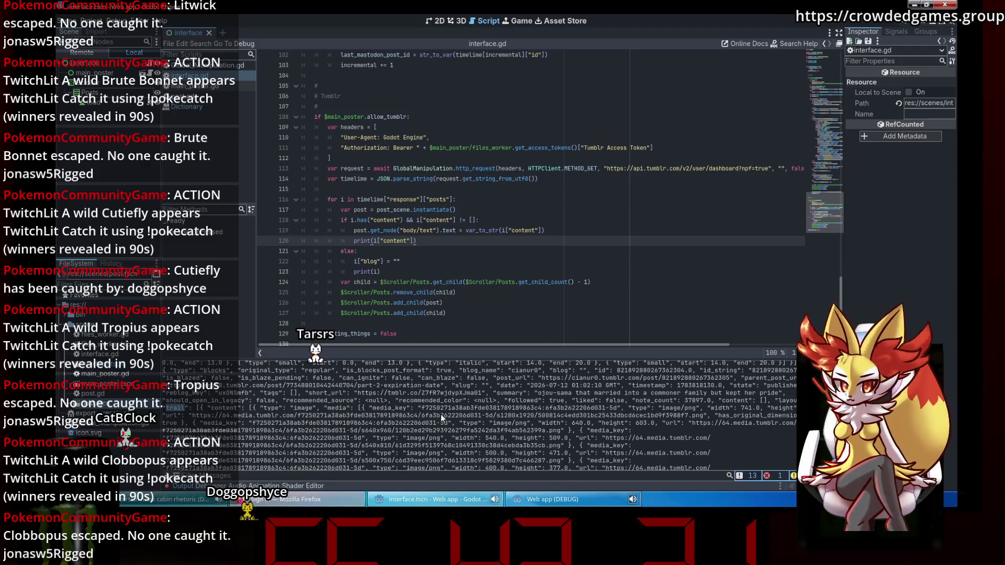
click(356, 250)
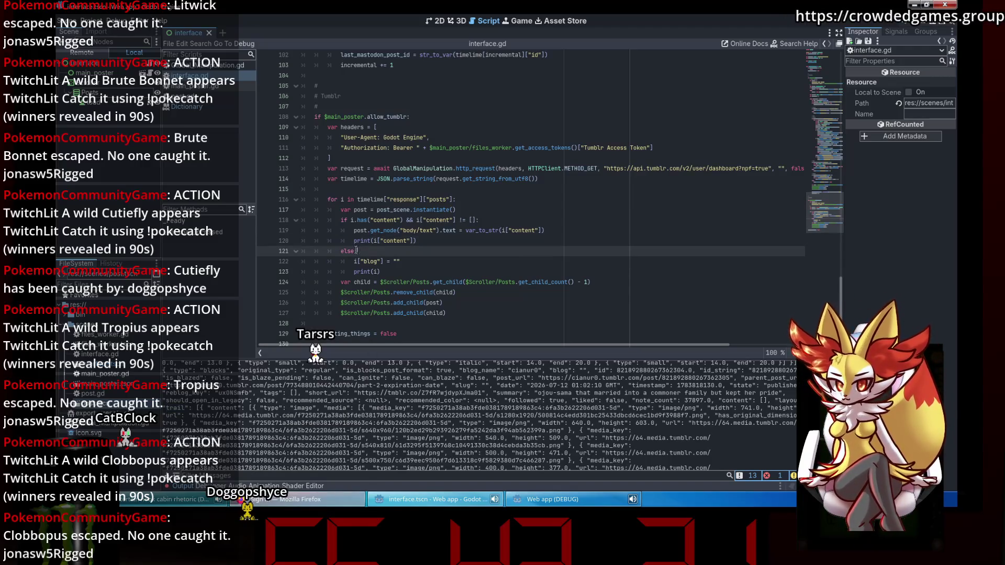
- Turn the else branch into elif i.has("trail"): and remove the print(i) line
text(elif i)
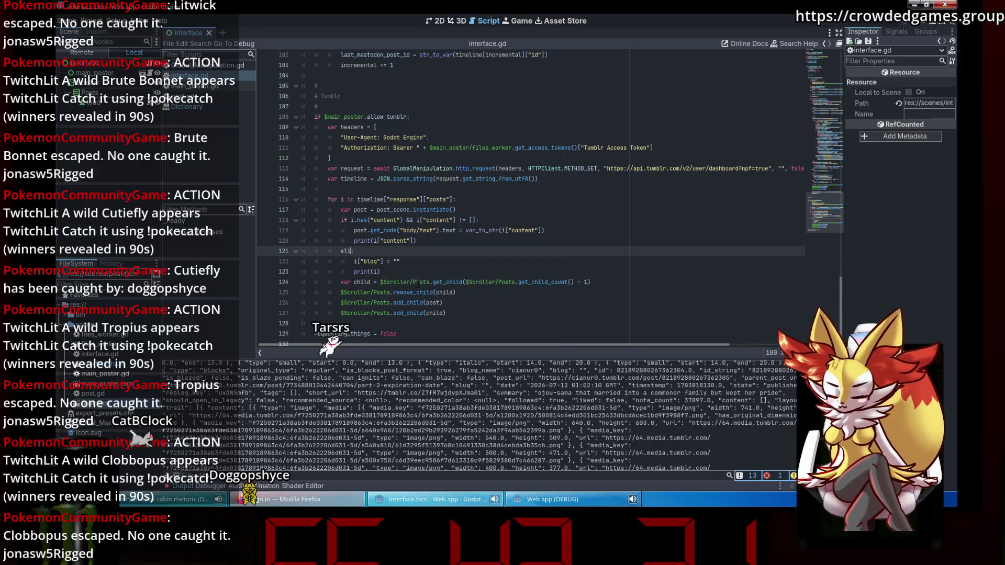
text(.has)
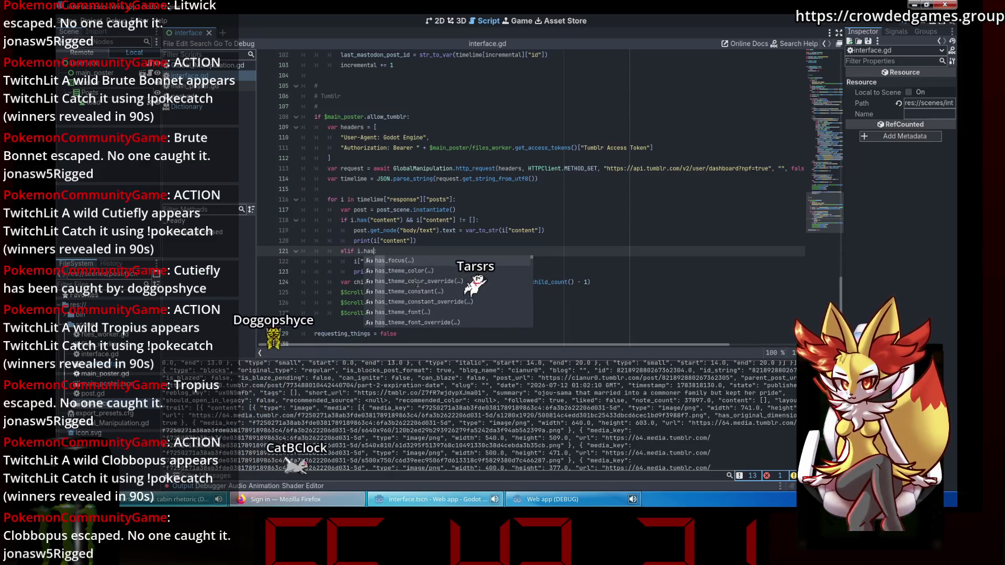
text(("trail)
key(Down)
key(Down)
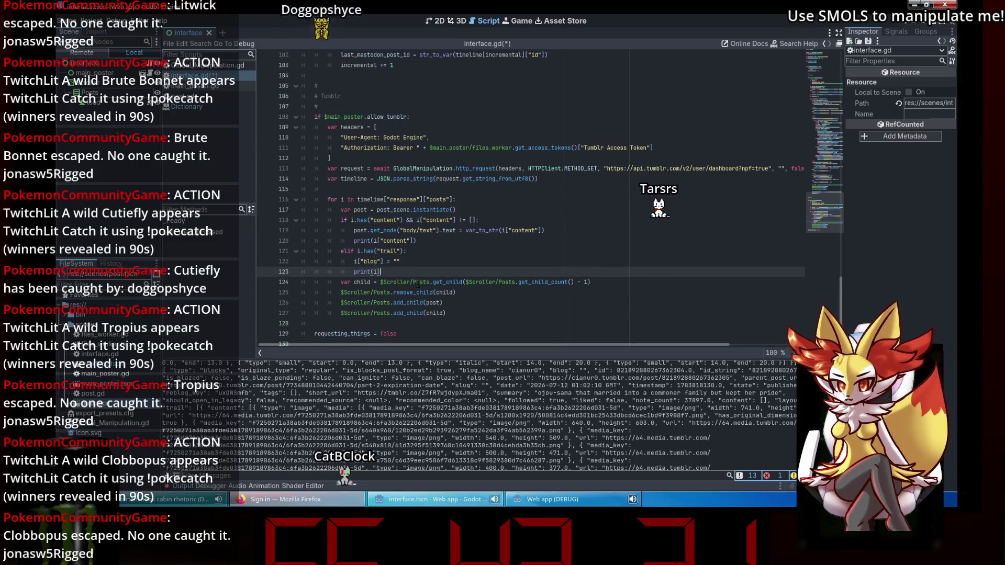
key(Return)
key(Return)
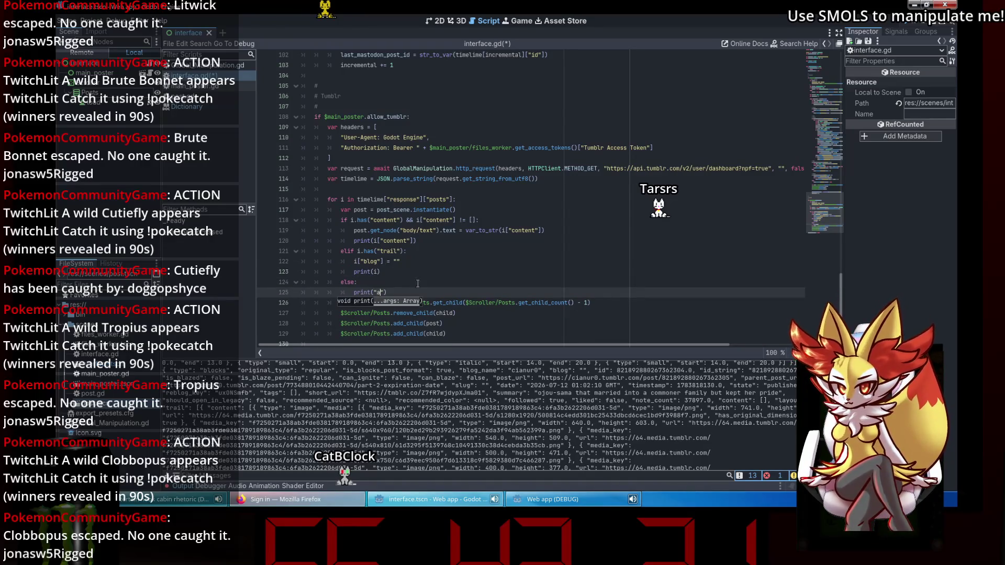
key(Up)
key(Up)
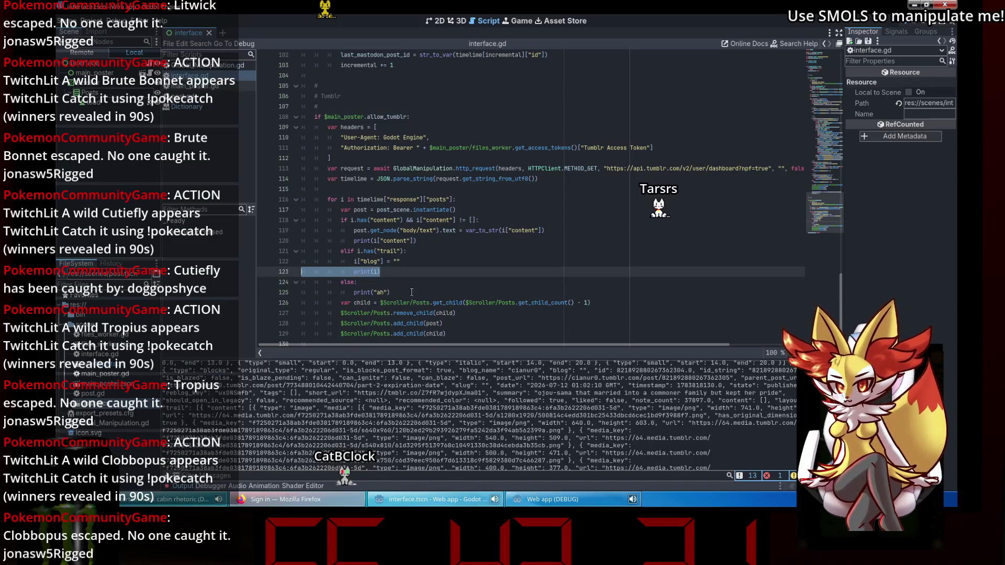
key(BackSpace)
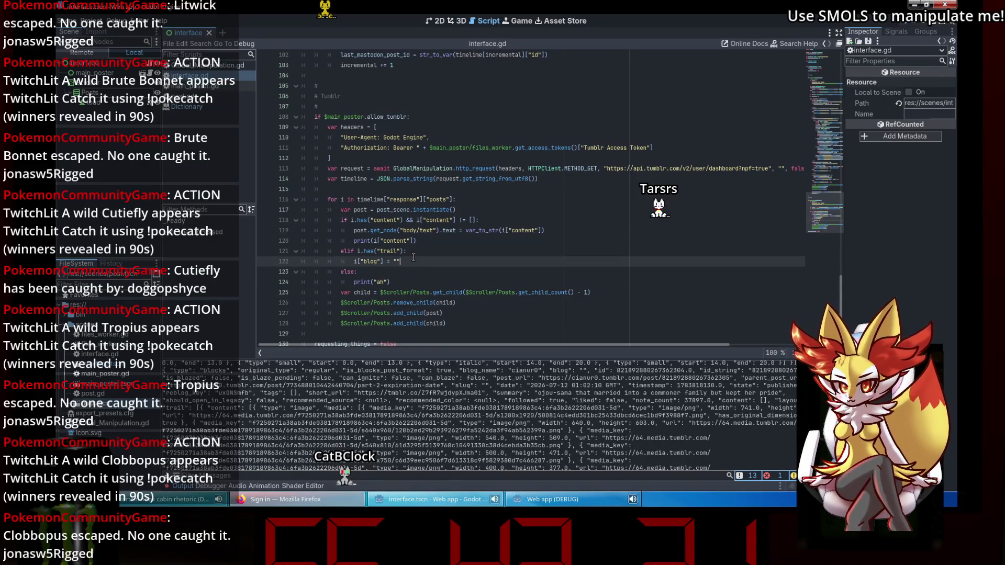
- Replace the blog assignment with a copy of the body-text assignment using i["trail"]["content"]
double_click(353, 262)
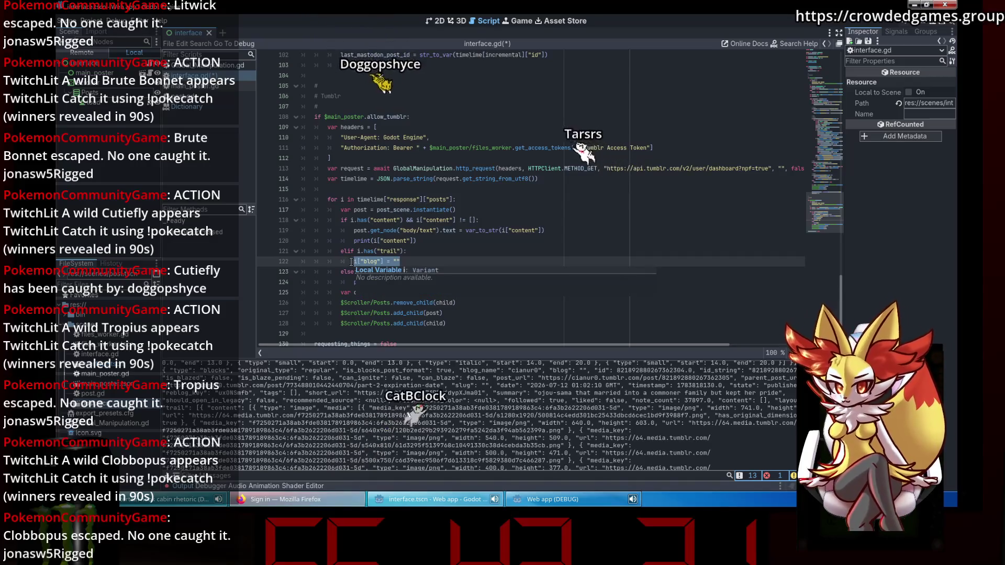
key(Up)
key(Up)
key(Up)
key(Home)
key(shift+End)
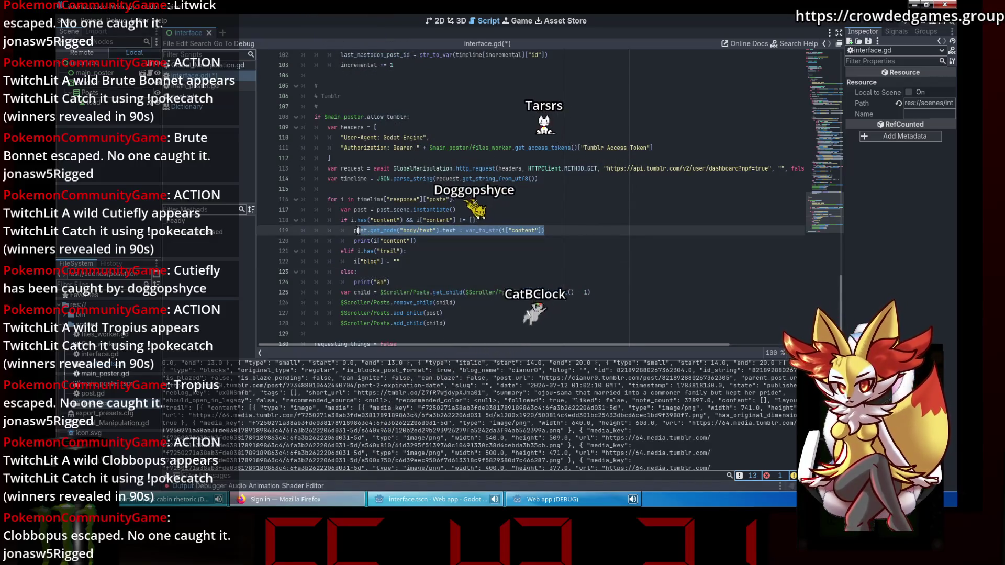
key(ctrl+c)
key(Down)
key(Down)
key(Down)
key(Home)
key(shift+End)
key(ctrl+v)
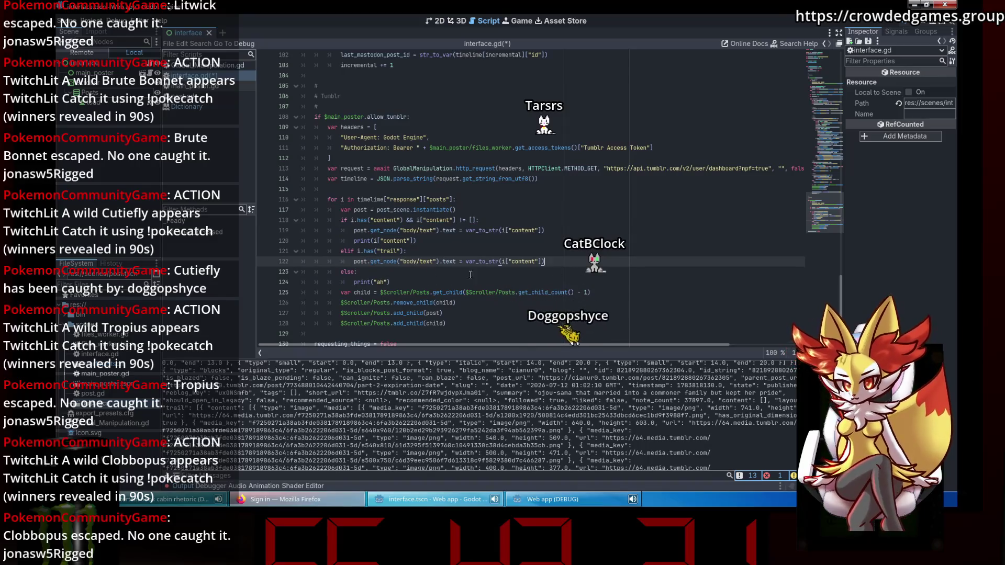
text(nt)
- Save interface.gd and run the web app
key(ctrl+s)
click(543, 282)
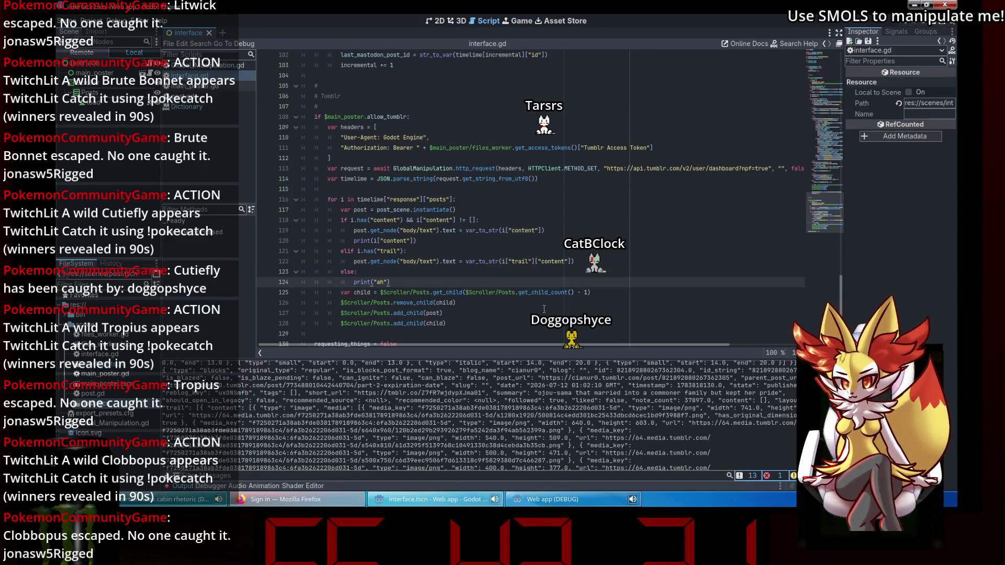
click(544, 308)
click(905, 24)
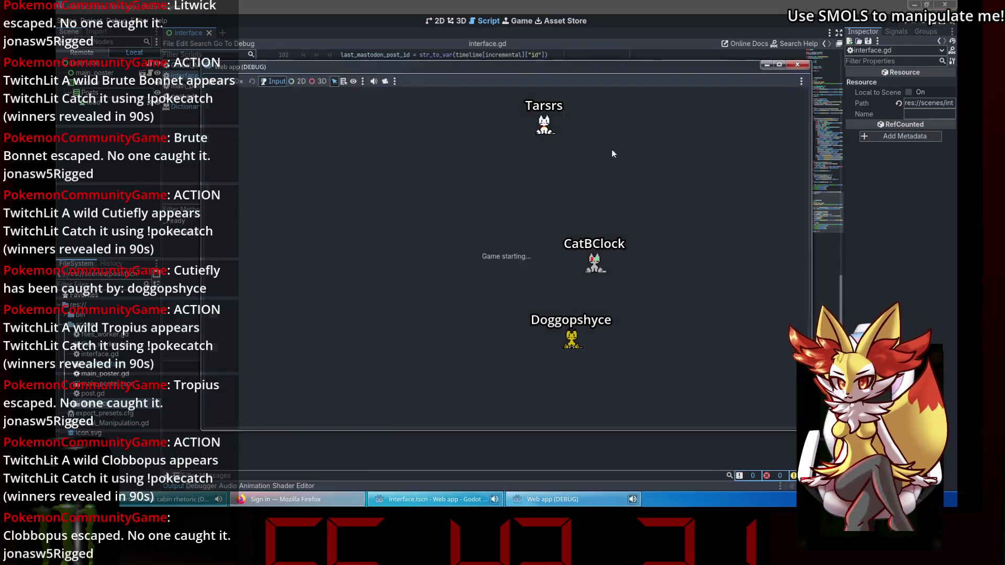
- Change line 121 to elif i.has("trail") && i["trail"] != []:, save, and relaunch the app
click(446, 100)
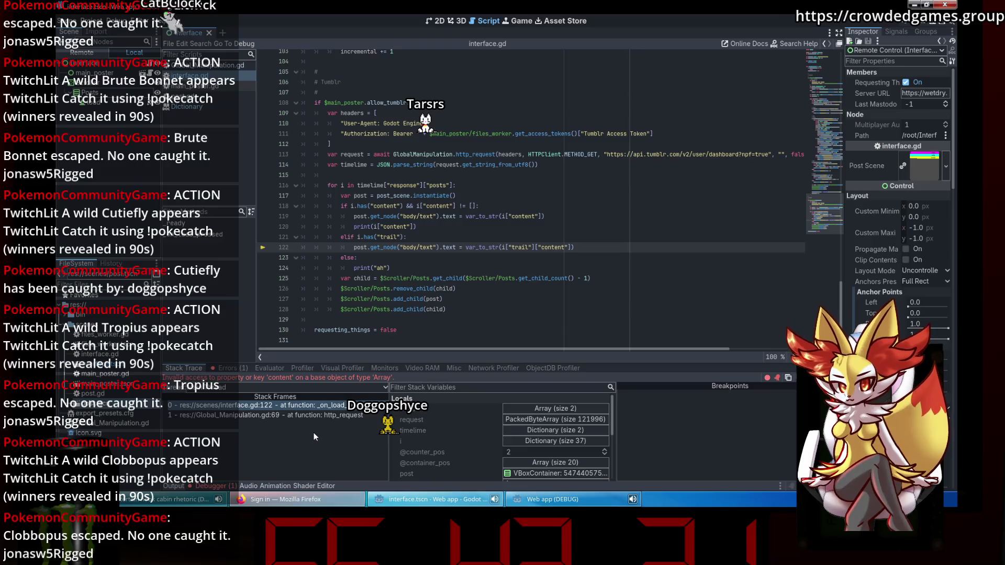
click(406, 238)
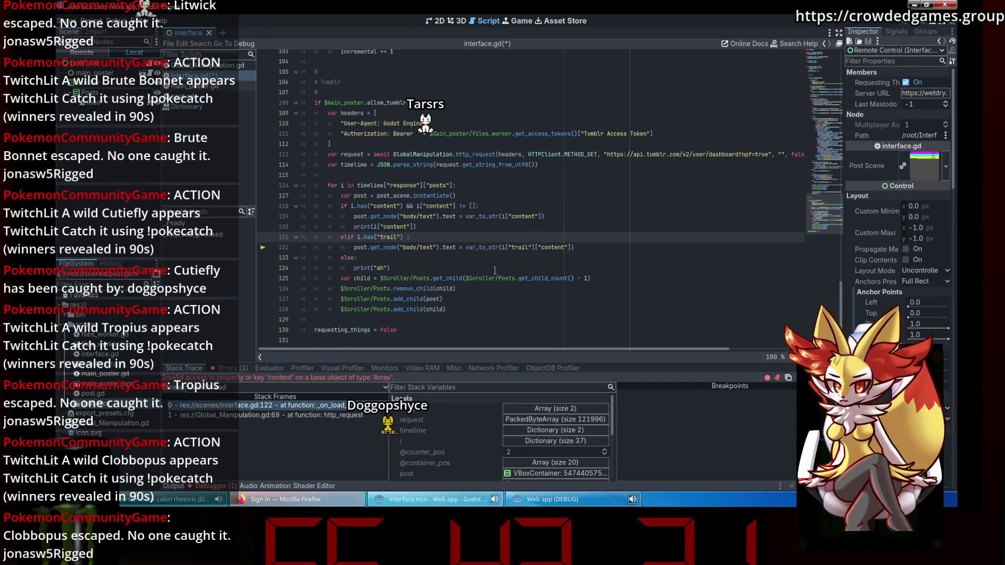
text(&& ip)
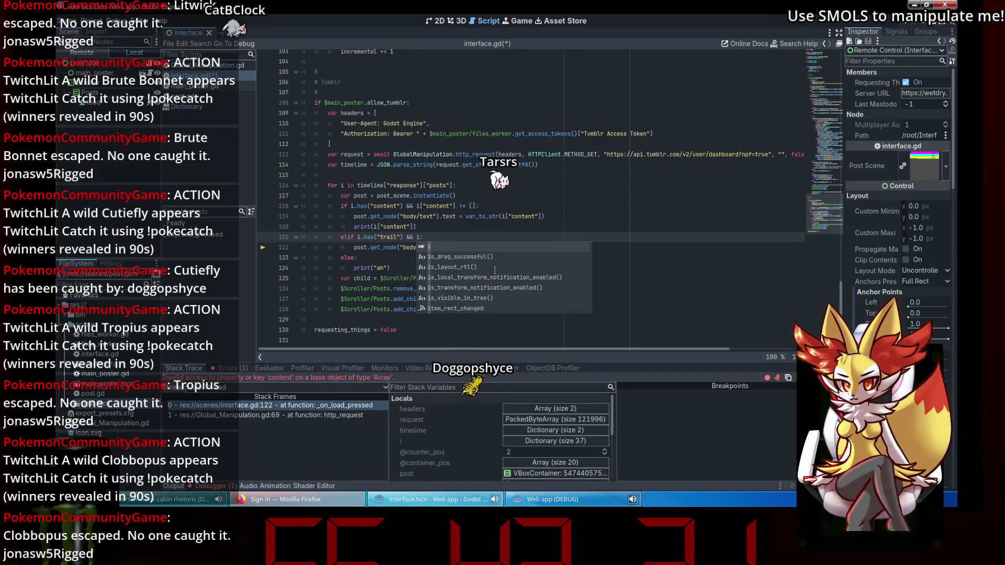
key(BackSpace)
text([")
text(trail"] !)
text(= [s)
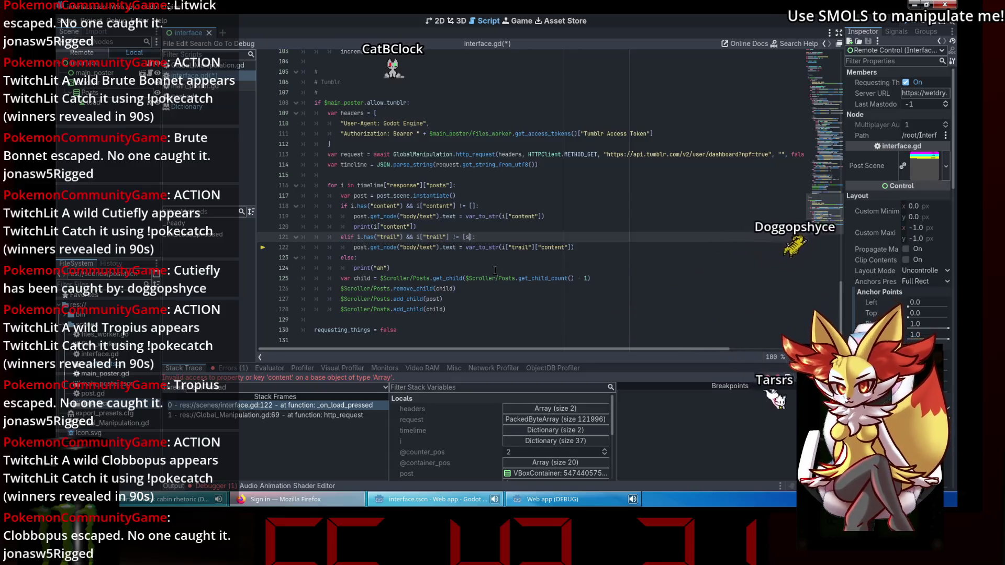
key(ctrl+s)
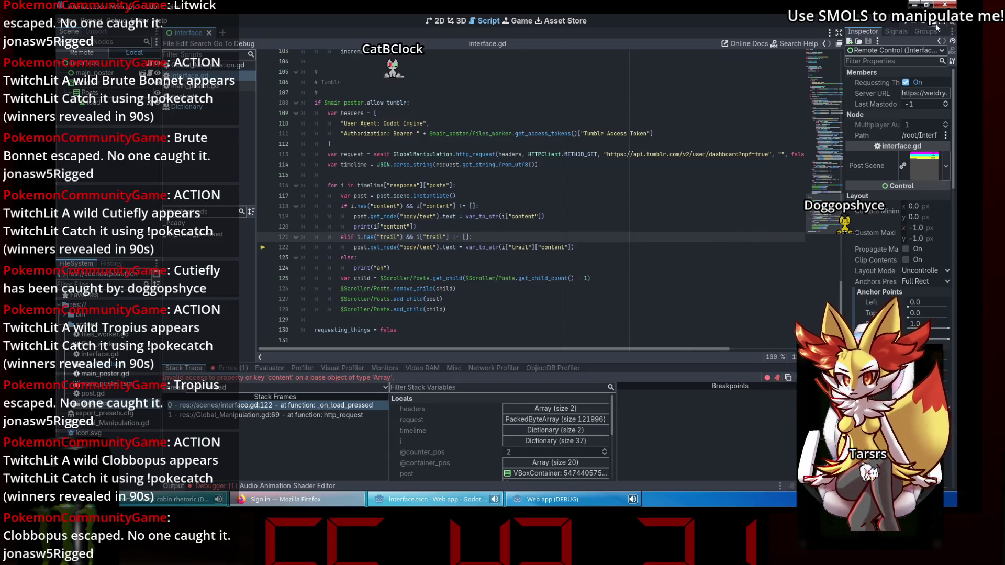
key(F12)
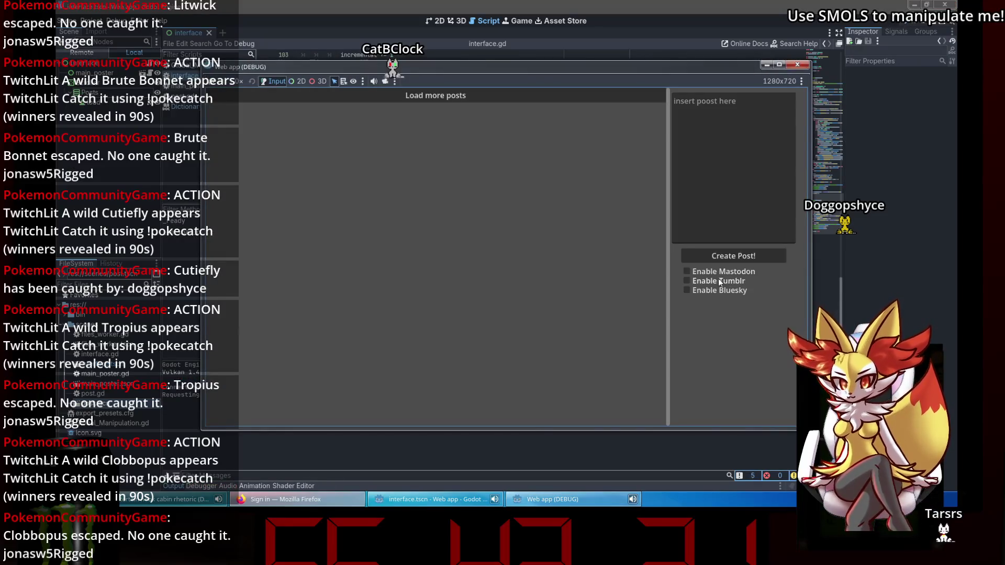
- Load more posts and inspect the line 123 error accessing 'content' on an Array trail
click(452, 90)
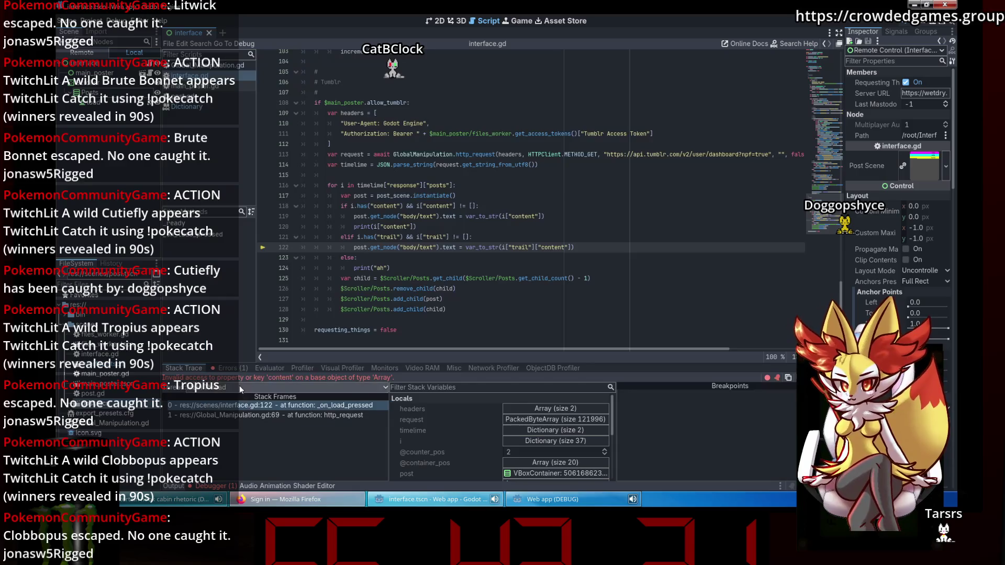
click(237, 369)
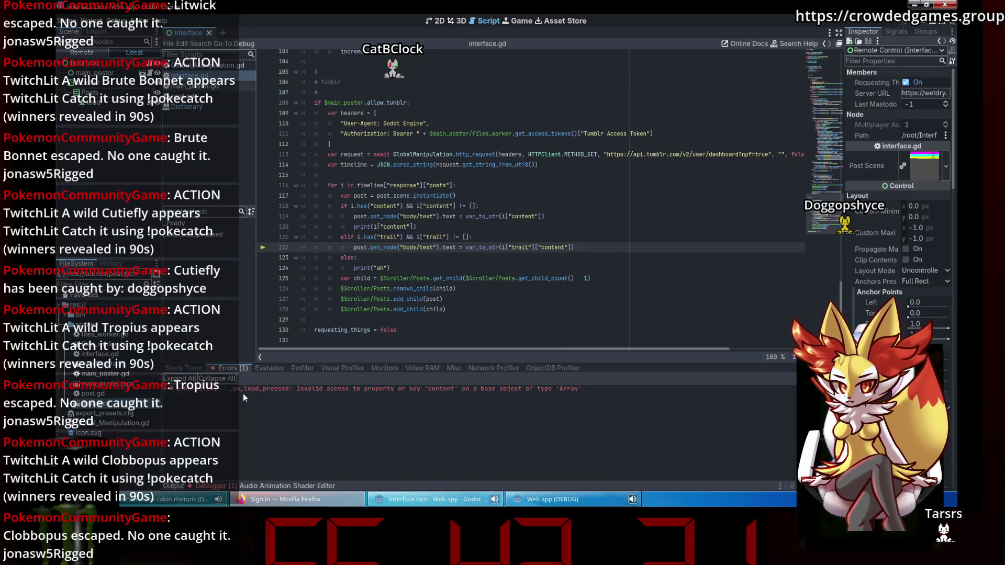
click(243, 388)
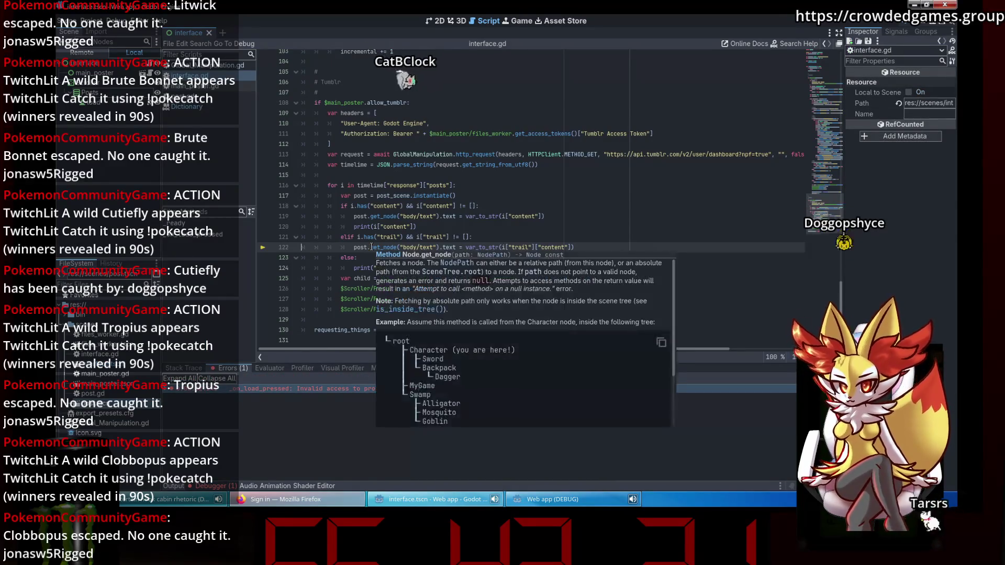
mouse_move(354, 250)
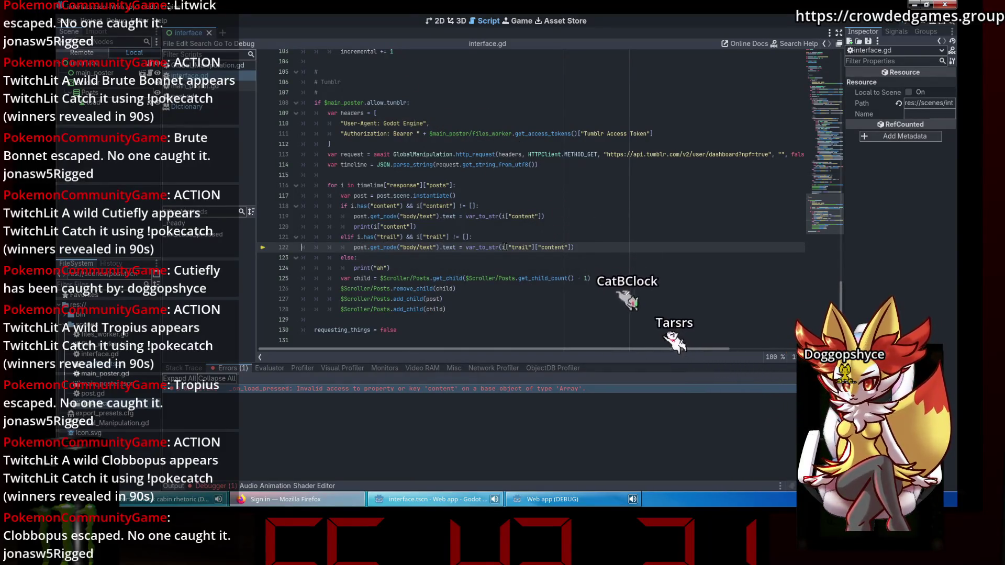
mouse_move(503, 247)
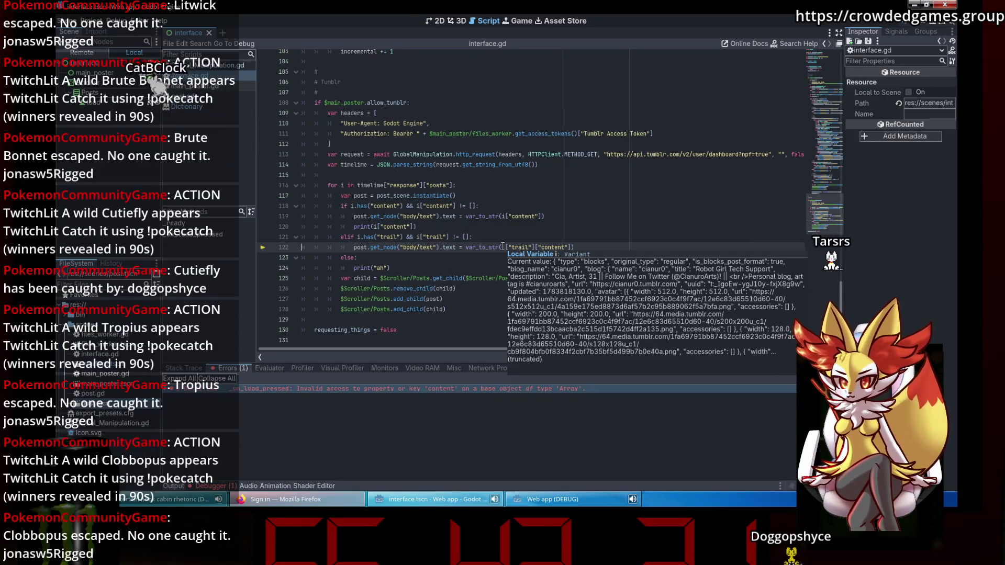
- Add a test line i["blog"] = 0 under the trail condition, rerun, and load more posts
click(494, 237)
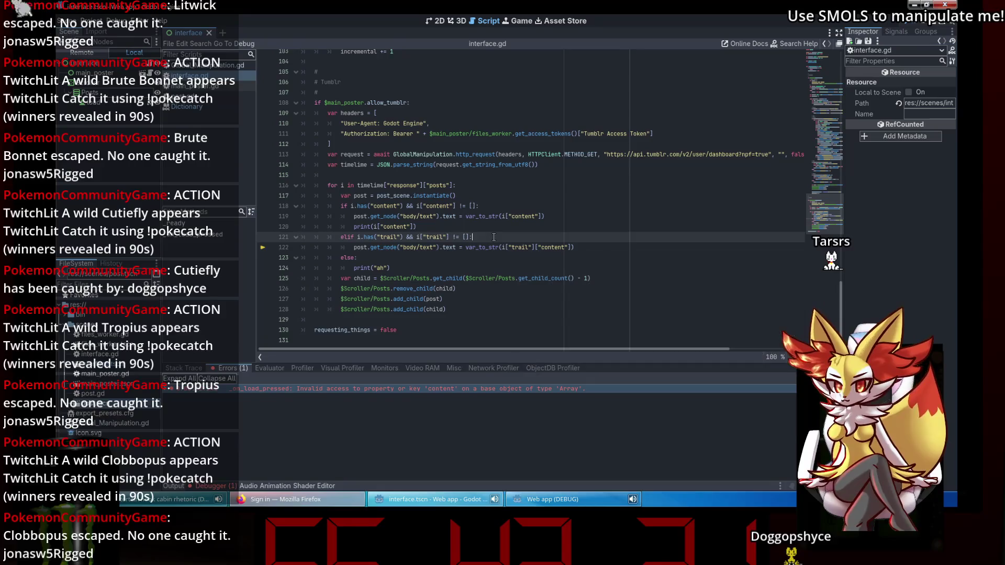
key(Return)
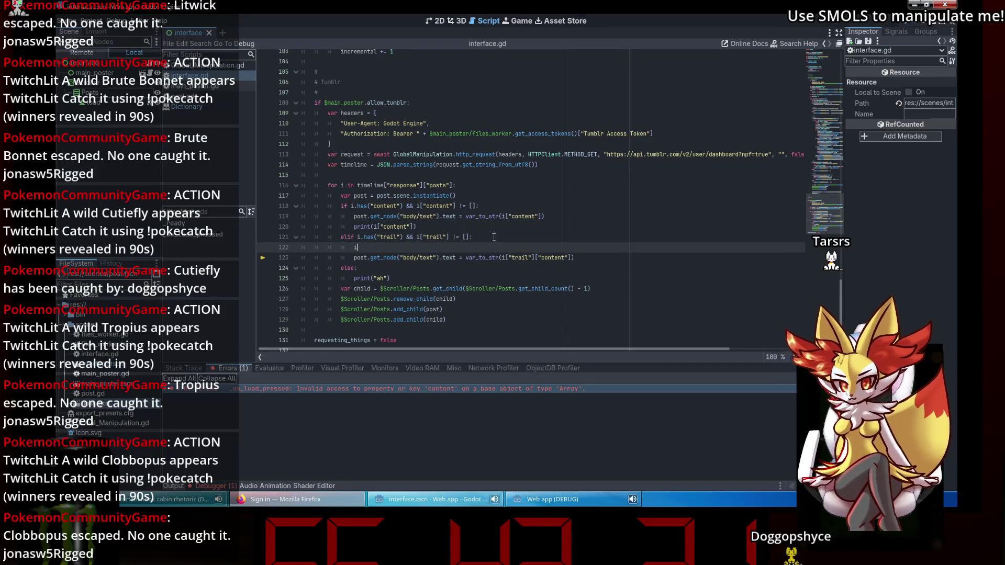
text(["blog"] = )
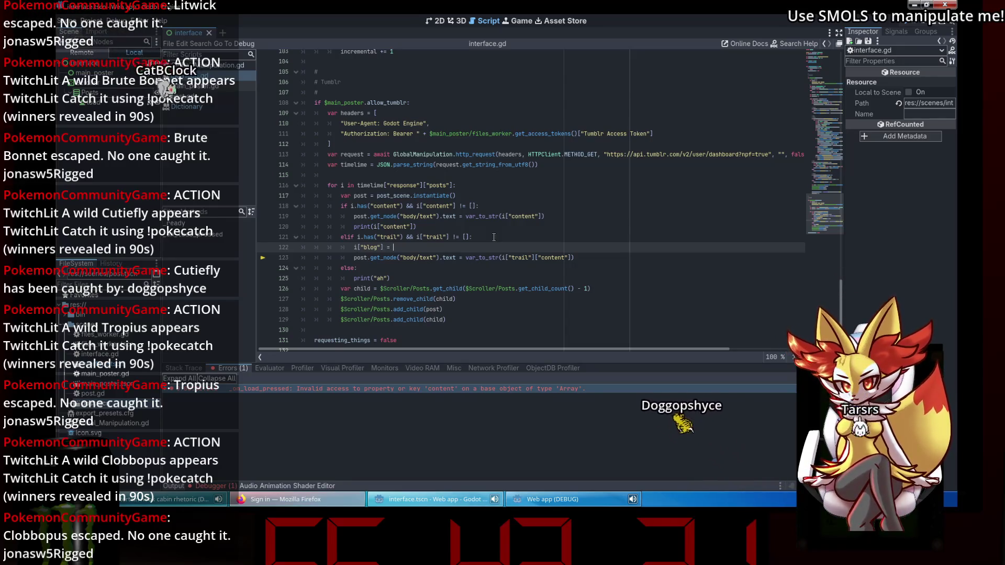
text(0)
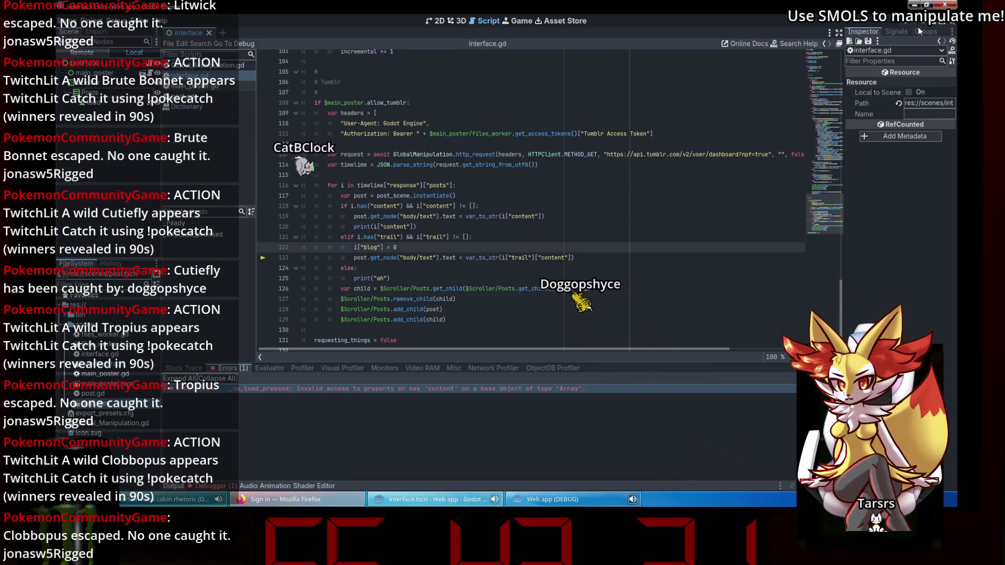
key(F5)
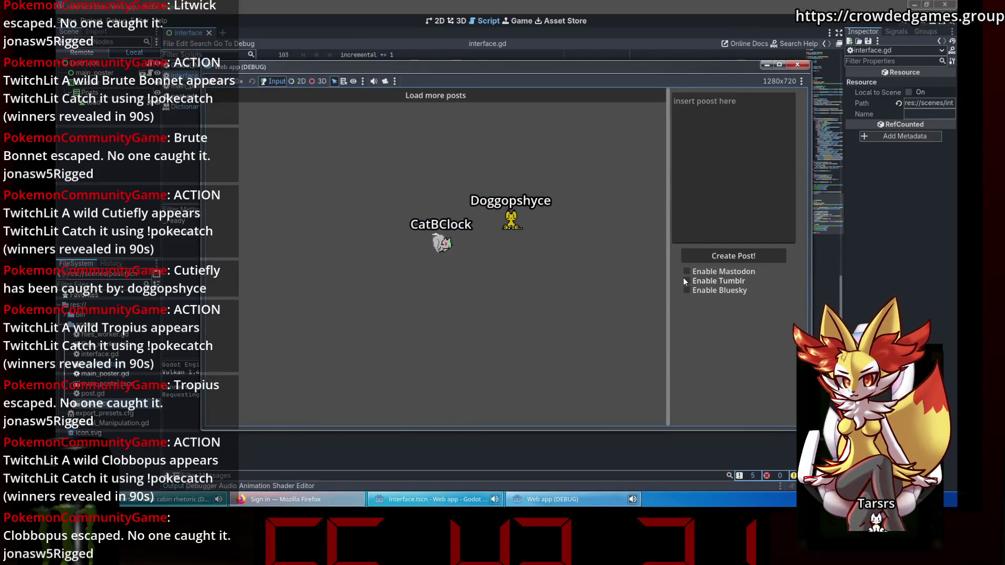
click(450, 95)
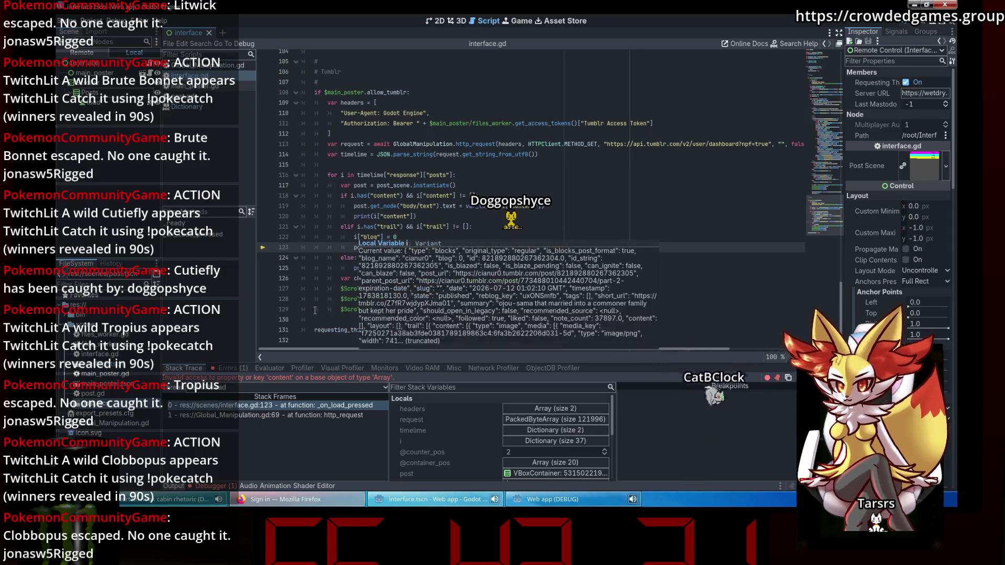
mouse_move(503, 249)
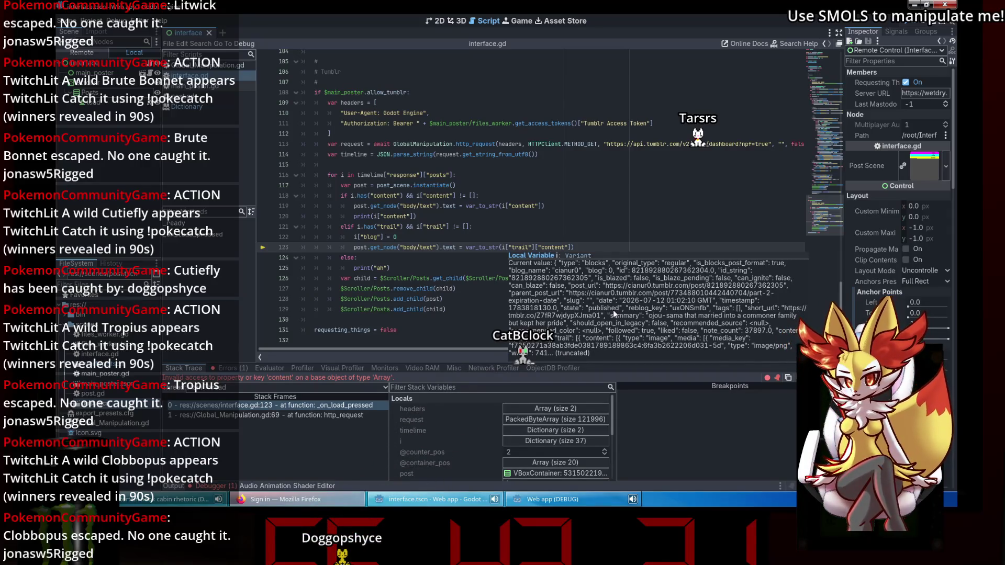
click(469, 228)
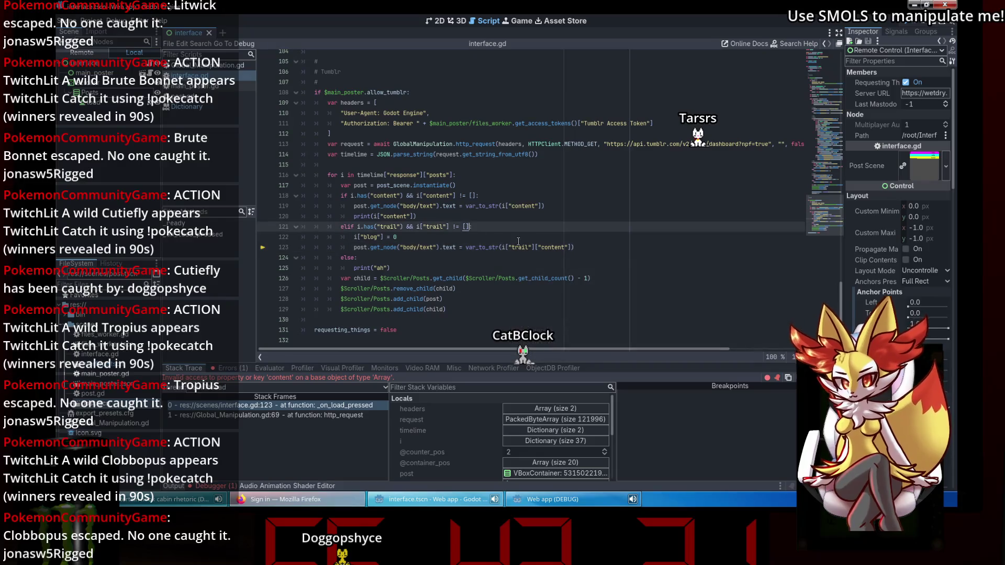
- Add a for j in i["trail"]: loop under the trail condition and indent the trail lines into it
key(Return)
text(for j in)
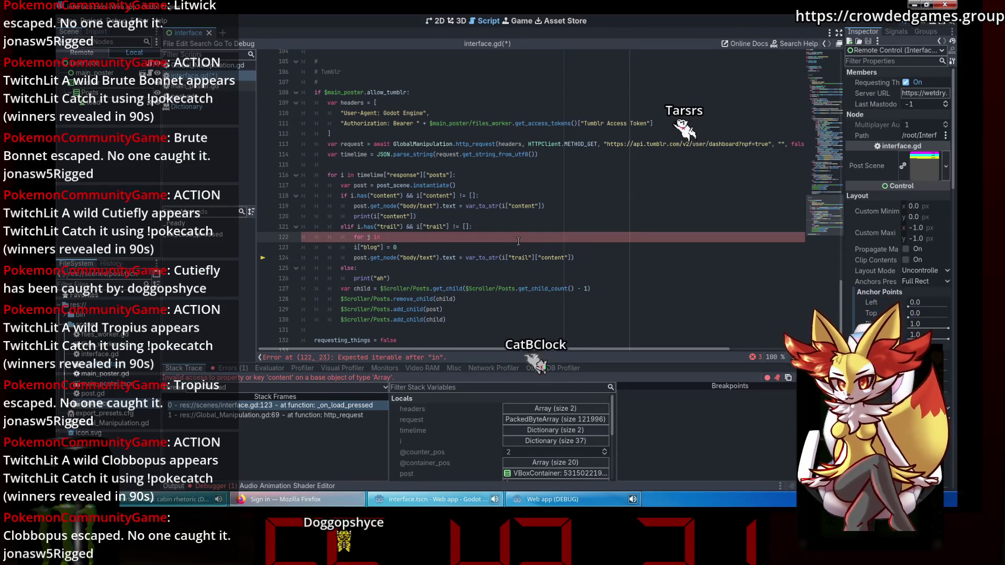
text(i["trail)
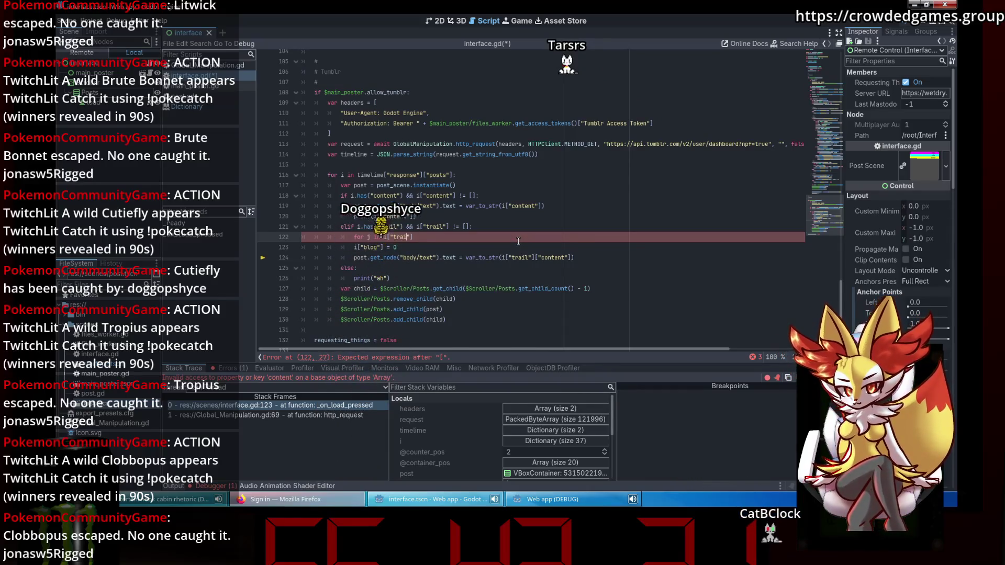
text("]:)
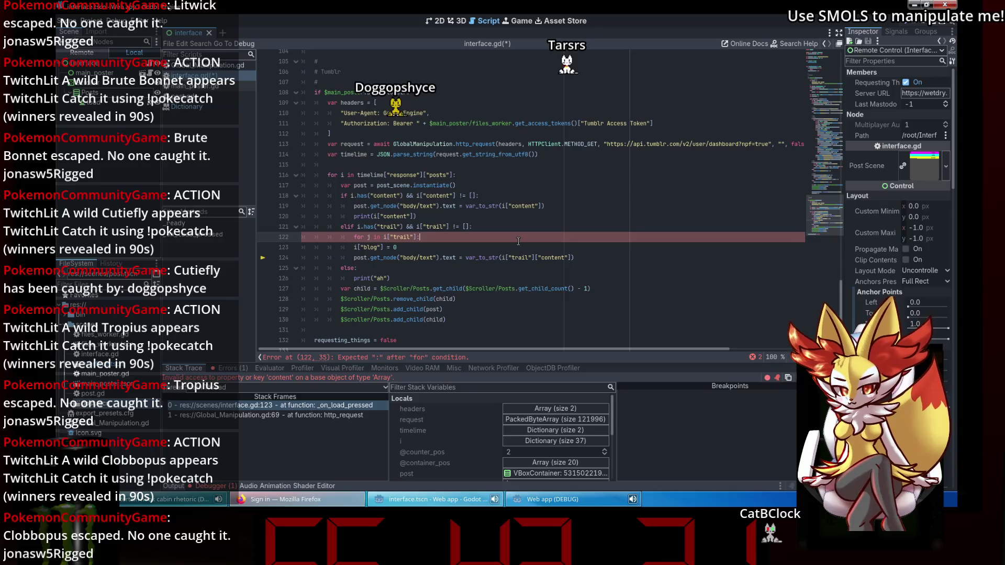
click(355, 248)
key(Tab)
key(Down)
key(Tab)
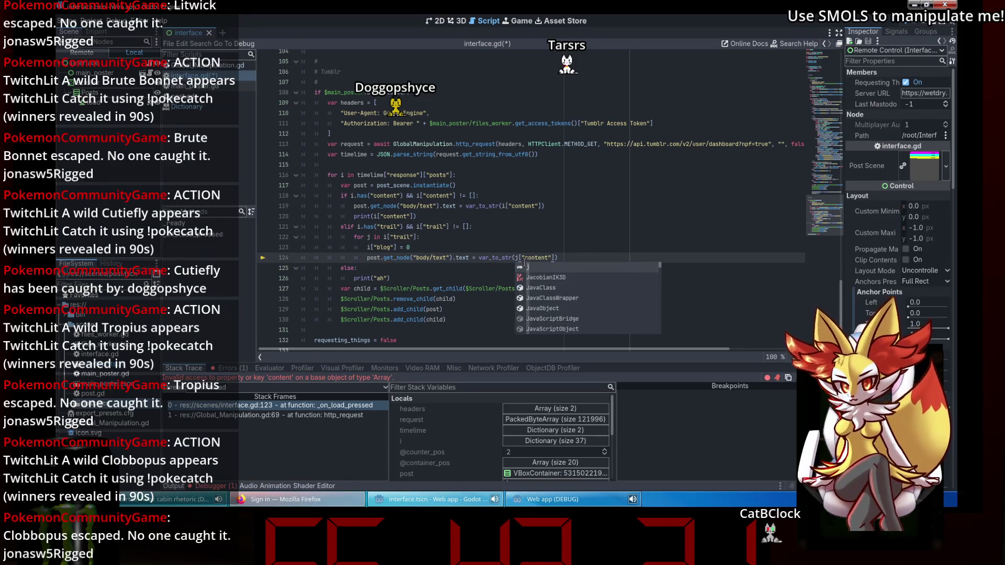
- Delete the i["blog"] = 0 line and restart the web app
drag(404, 253, 297, 253)
key(BackSpace)
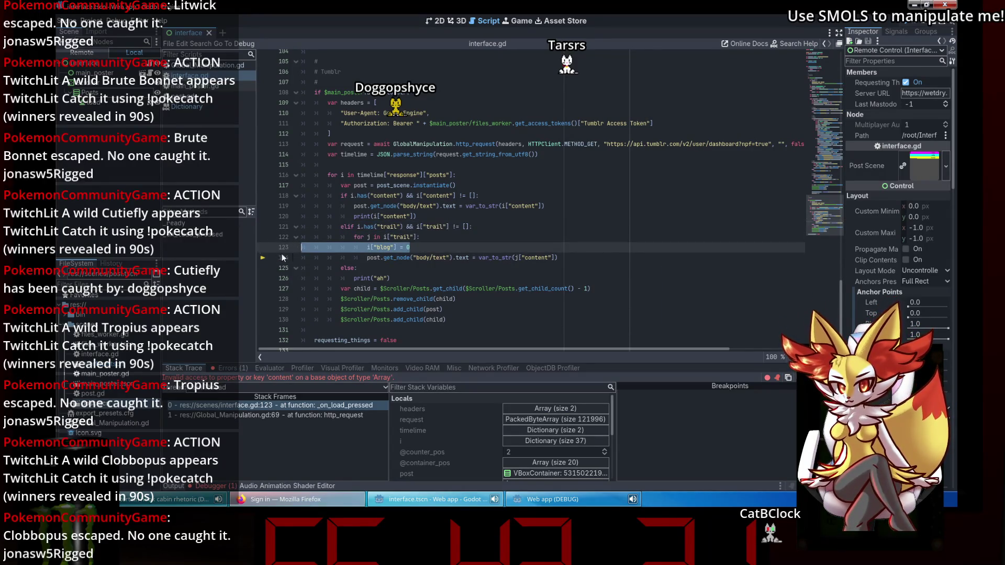
key(BackSpace)
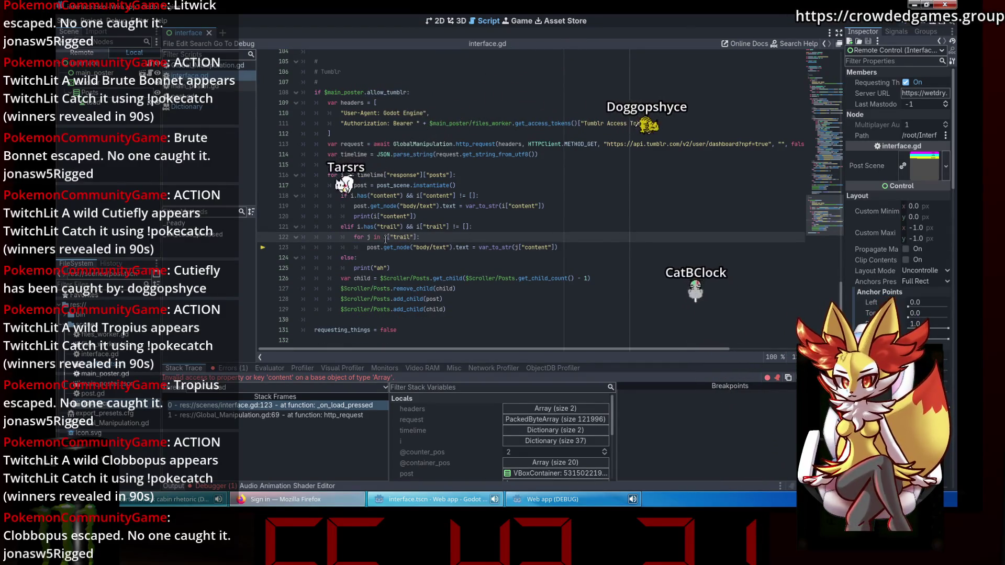
mouse_move(386, 239)
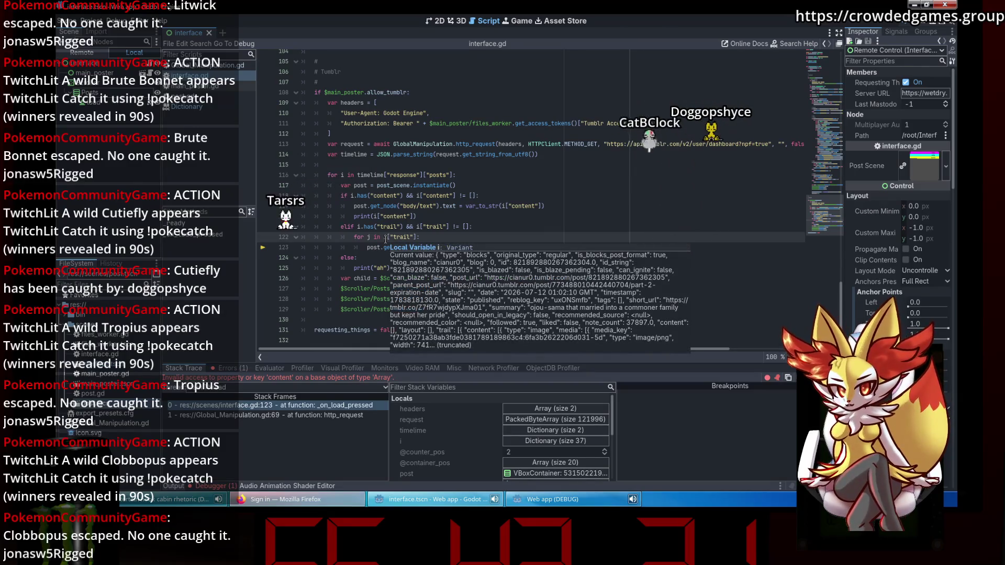
click(469, 220)
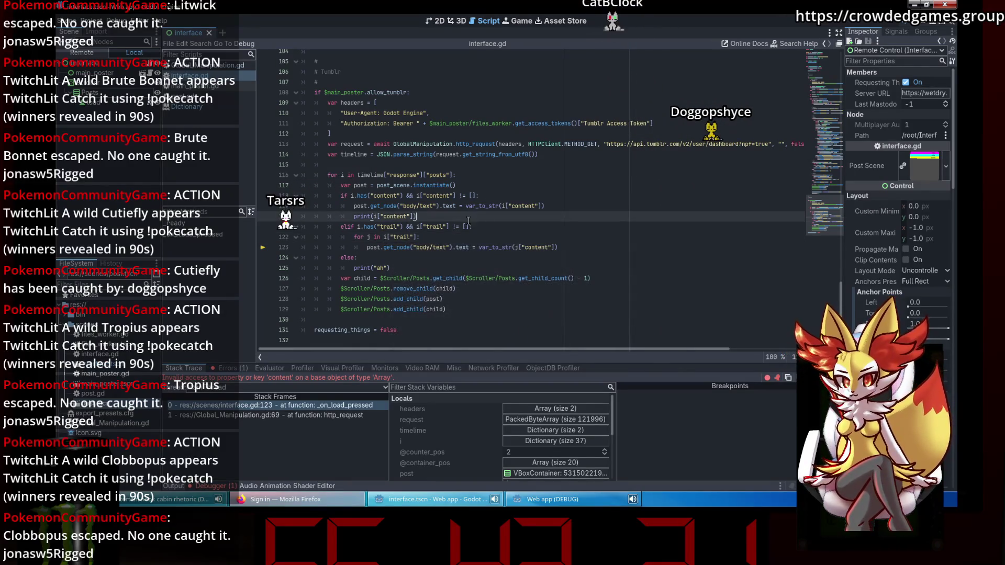
click(920, 25)
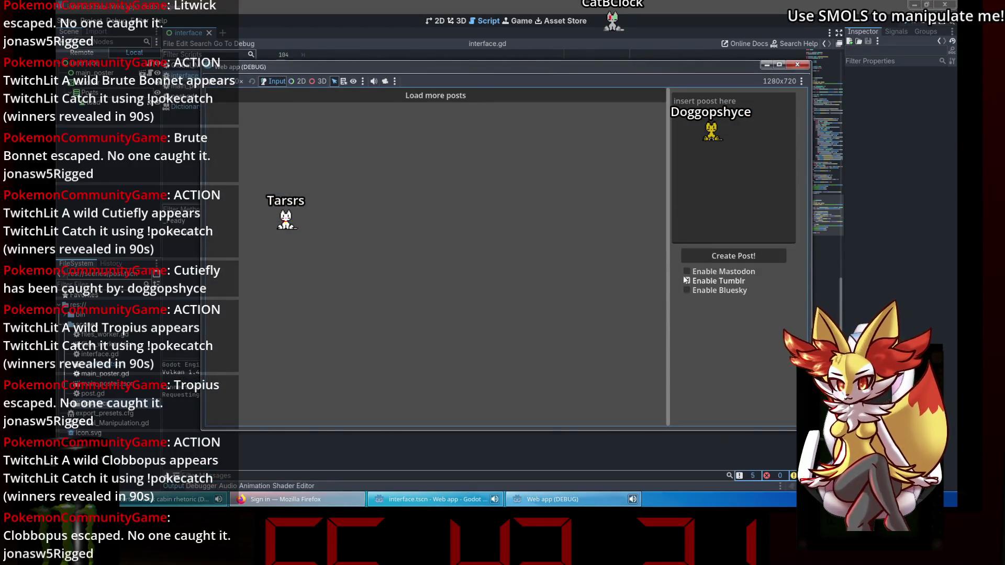
- Enable Tumblr, load dashboard posts, scroll through the reblog trail JSON, then load another batch
click(686, 280)
click(427, 97)
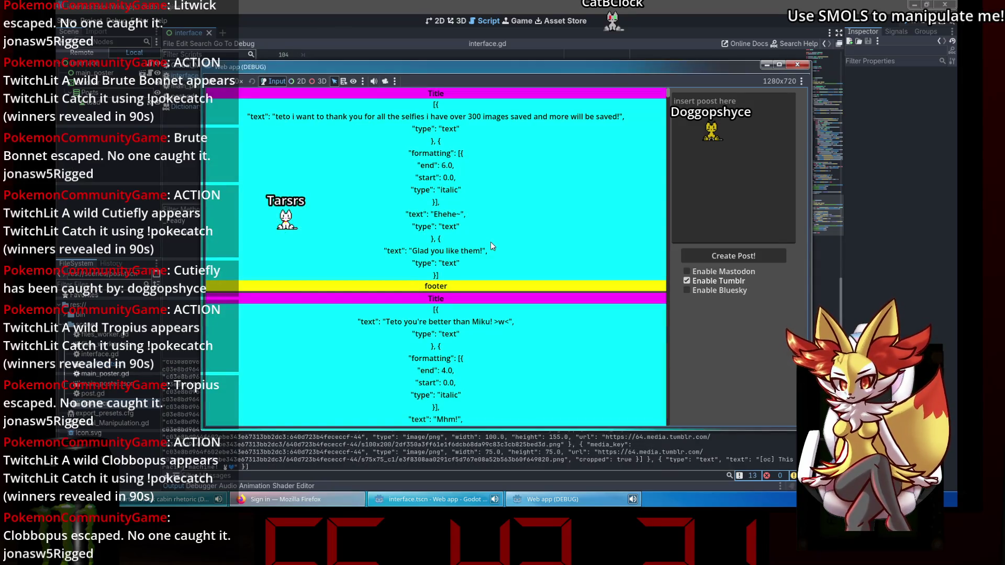
scroll(491, 242, down, 10)
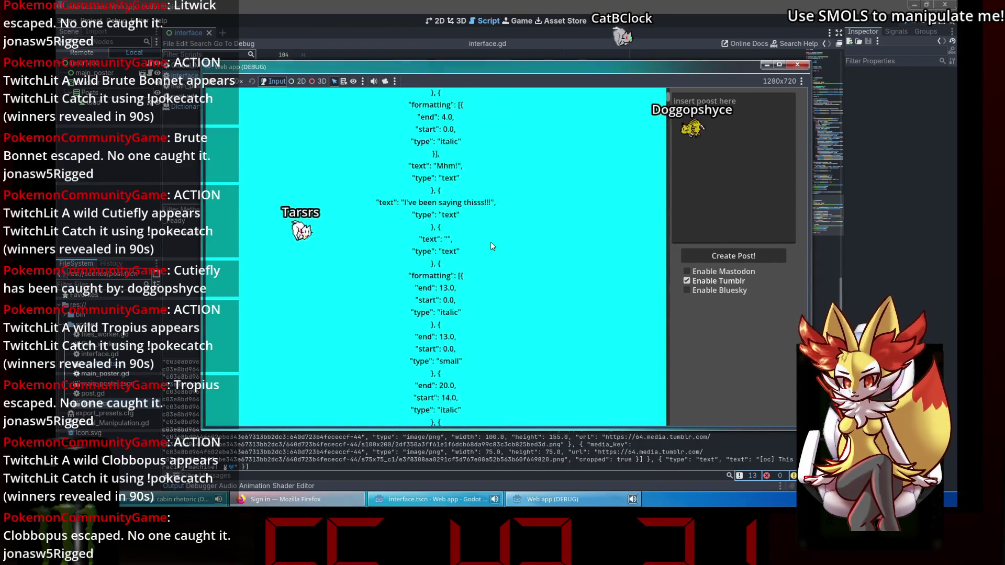
scroll(491, 242, down, 2)
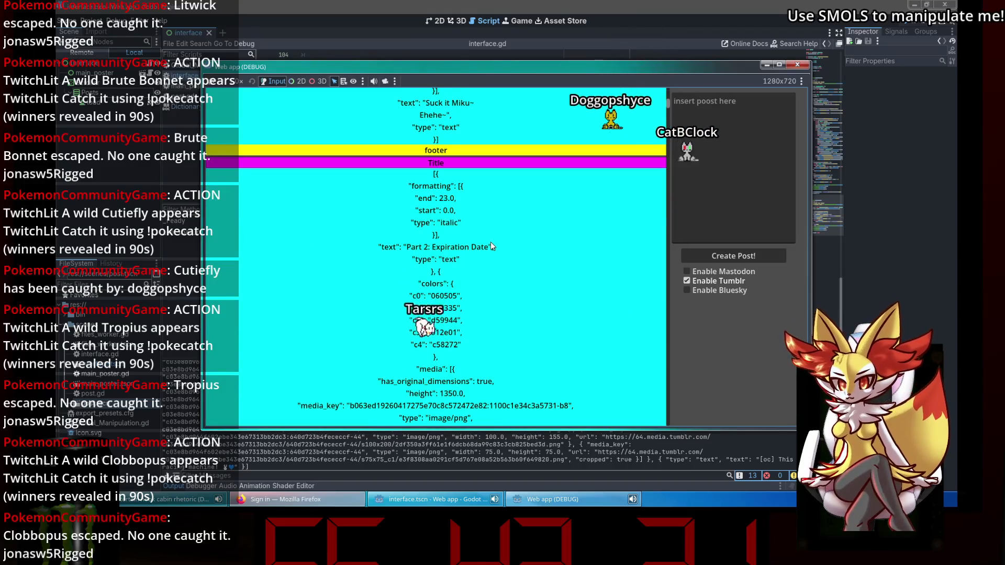
scroll(491, 242, down, 15)
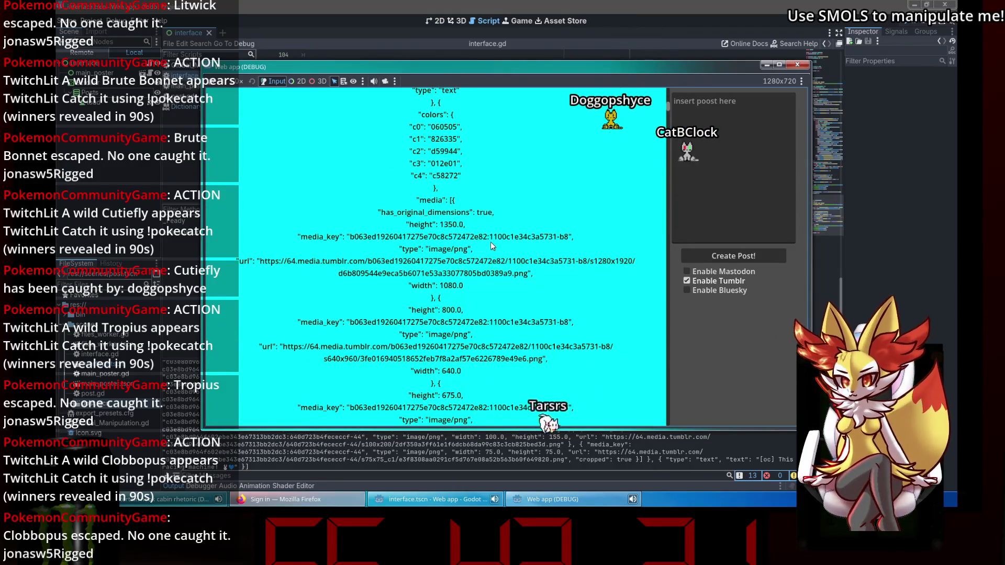
scroll(494, 238, up, 2)
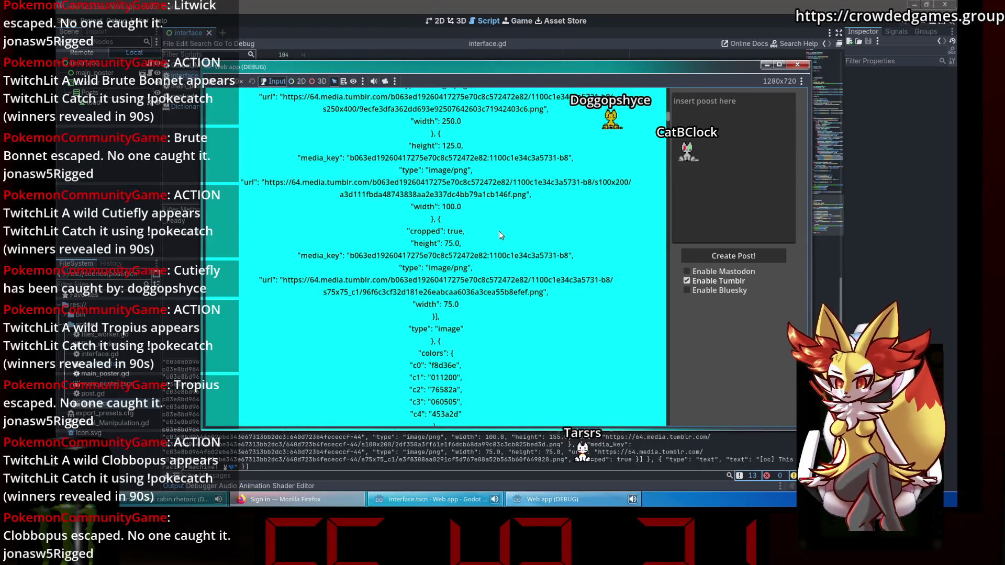
scroll(498, 231, up, 6)
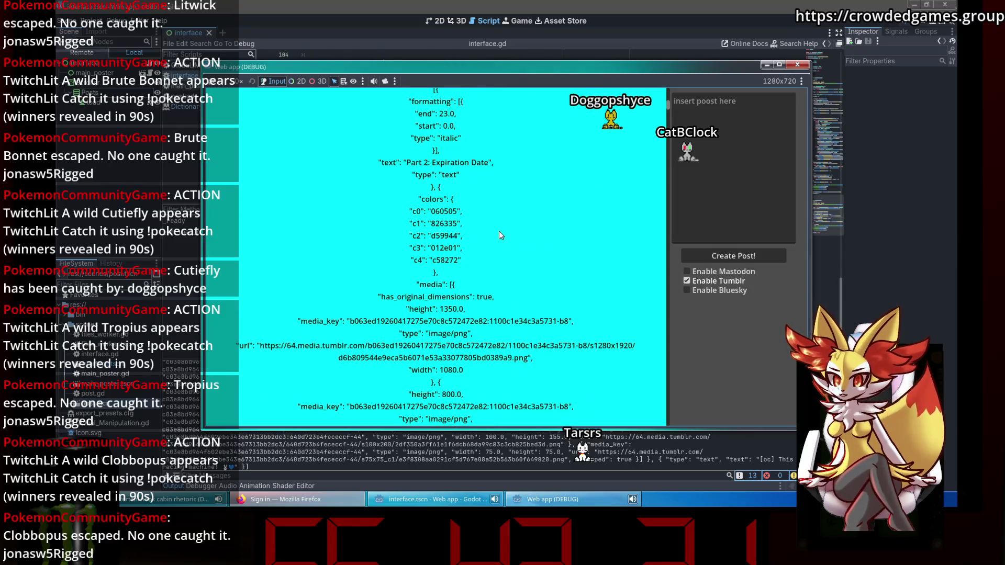
scroll(498, 231, down, 10)
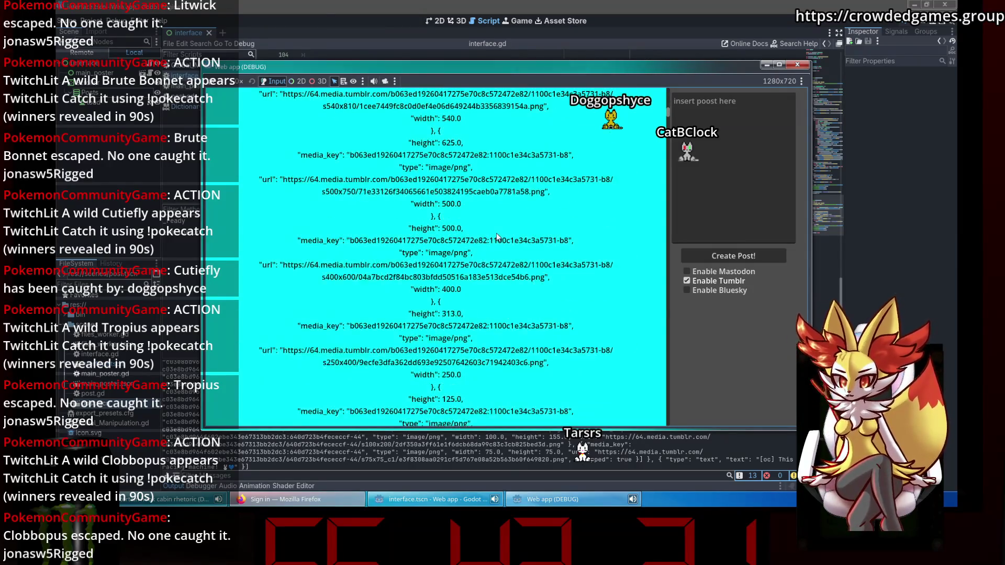
scroll(496, 234, down, 6)
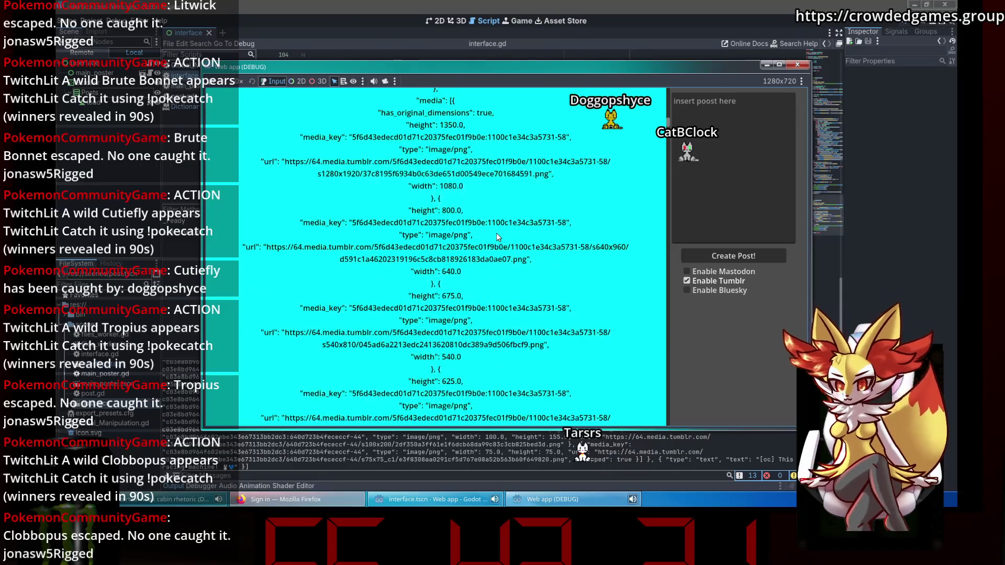
scroll(496, 234, down, 6)
scroll(496, 233, down, 7)
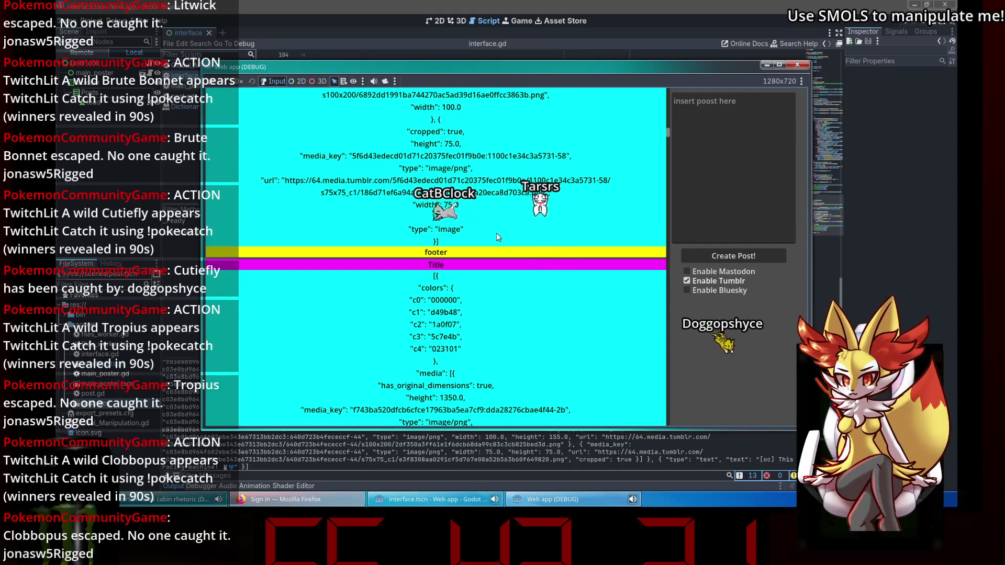
scroll(496, 233, up, 8)
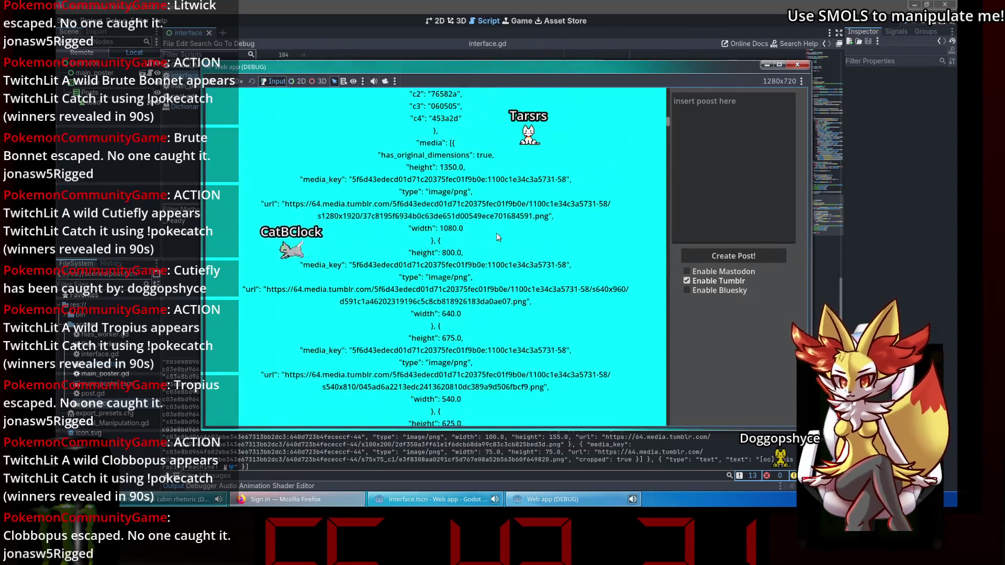
scroll(496, 233, up, 5)
scroll(498, 237, down, 10)
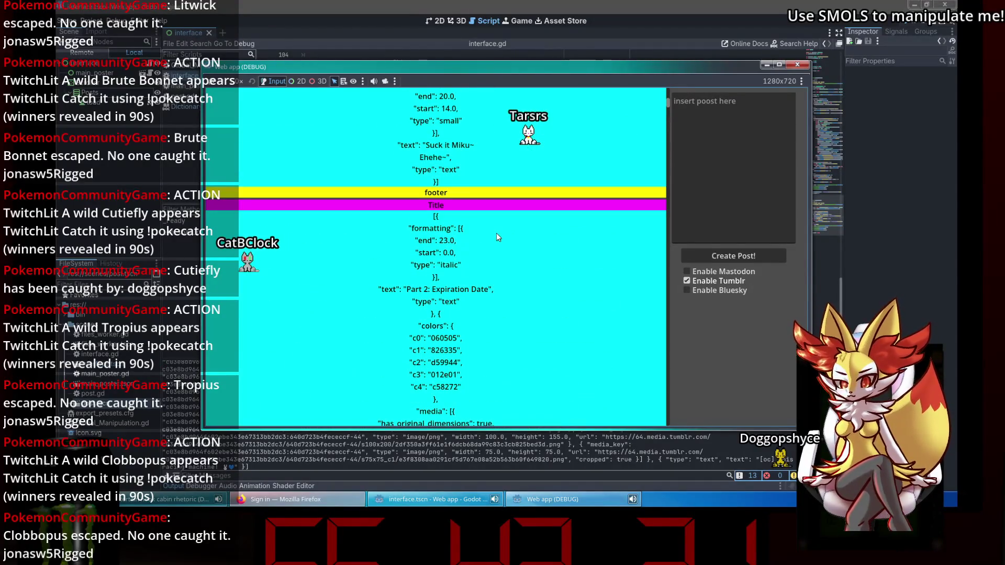
scroll(496, 233, down, 2)
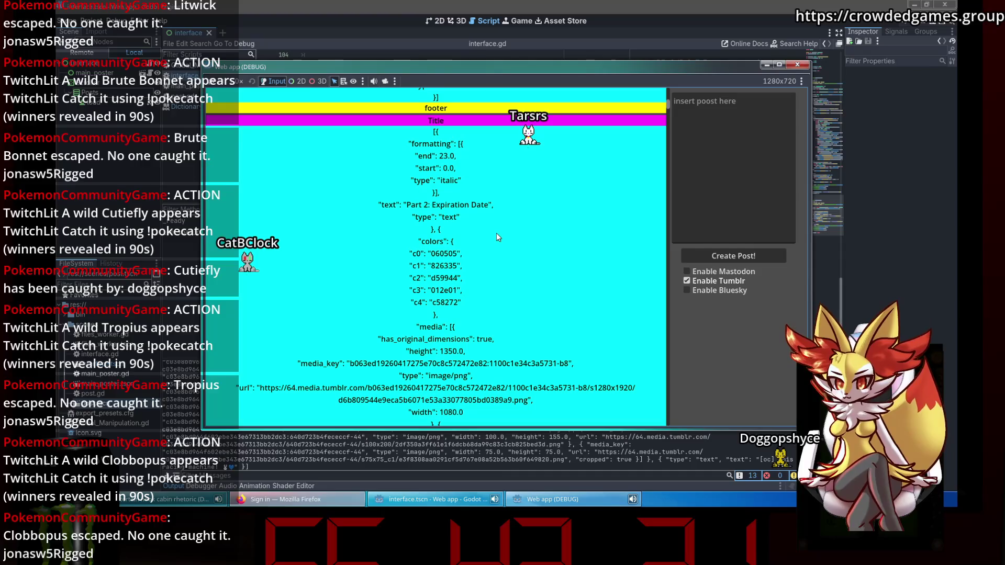
scroll(496, 233, down, 5)
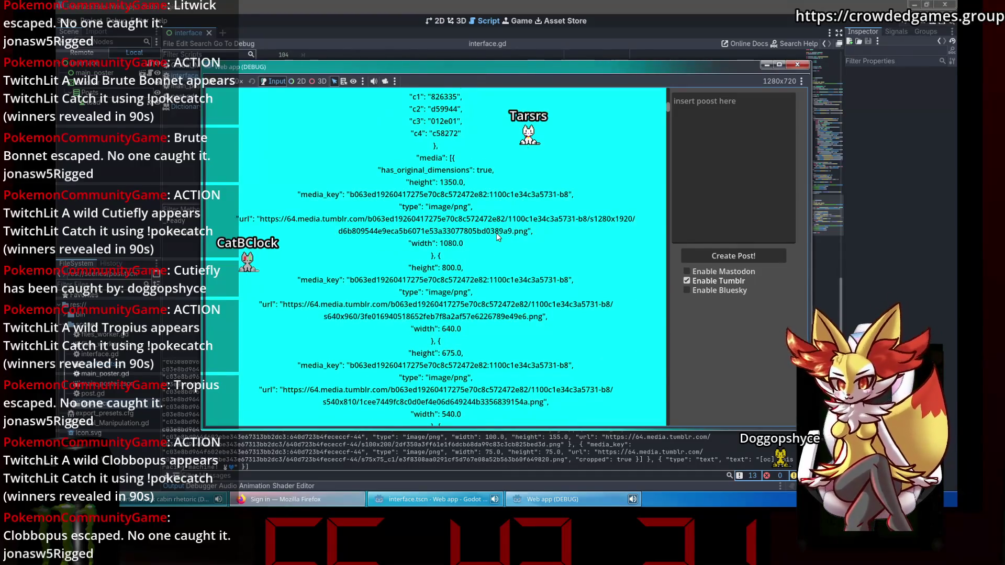
scroll(490, 238, down, 5)
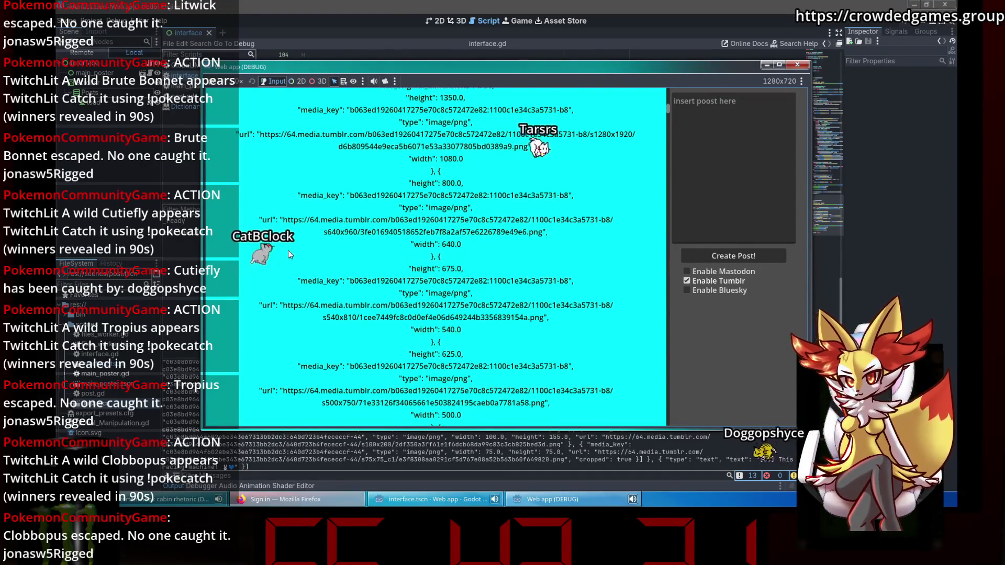
mouse_move(668, 114)
mouse_down()
mouse_move(675, 367)
mouse_move(694, 438)
mouse_up()
click(663, 420)
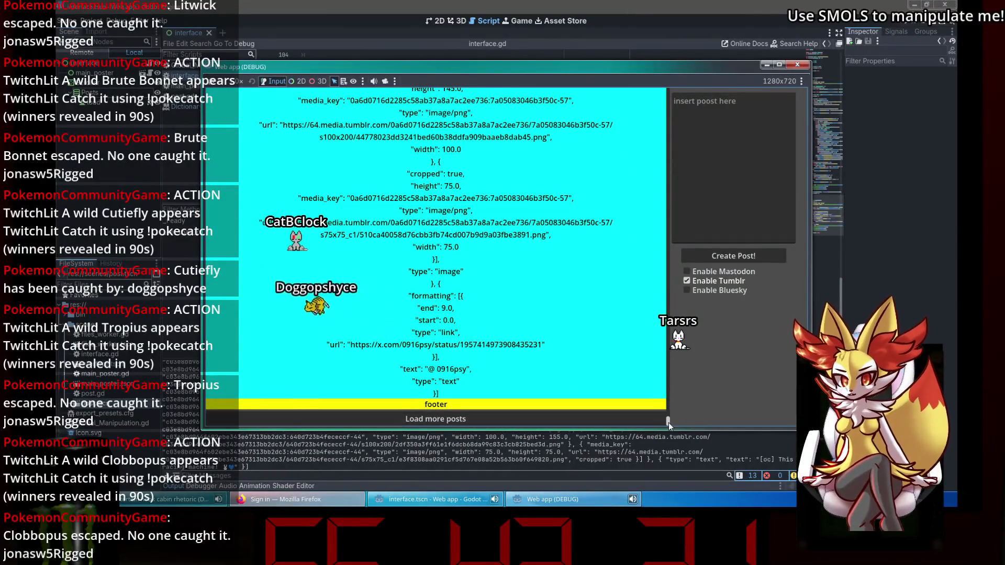
scroll(607, 175, down, 15)
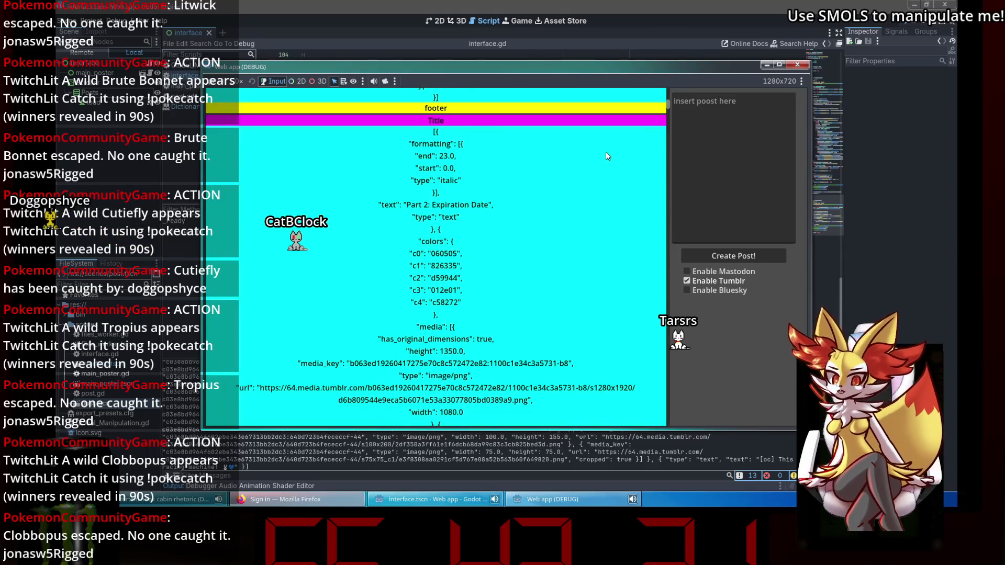
scroll(606, 153, down, 3)
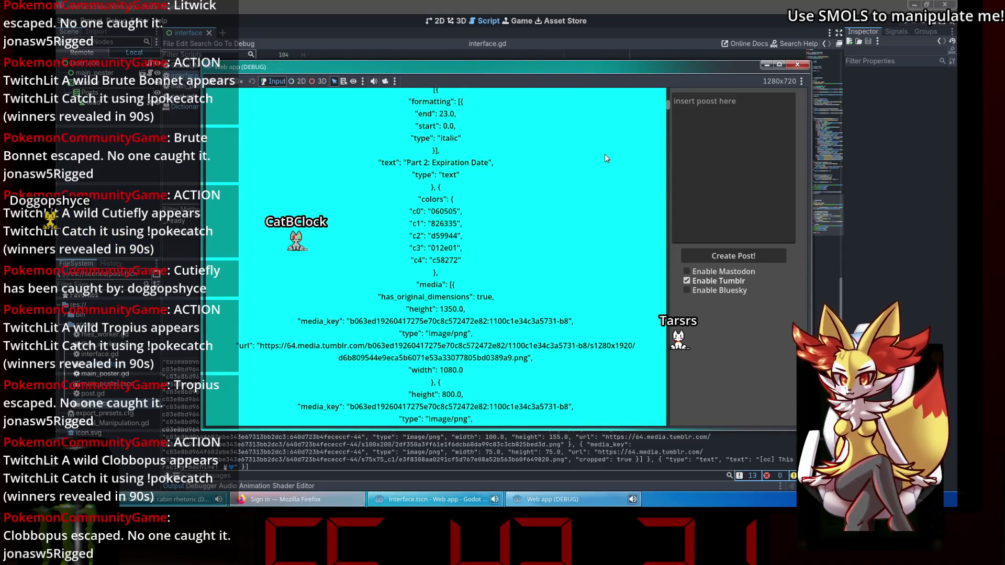
scroll(606, 157, up, 1)
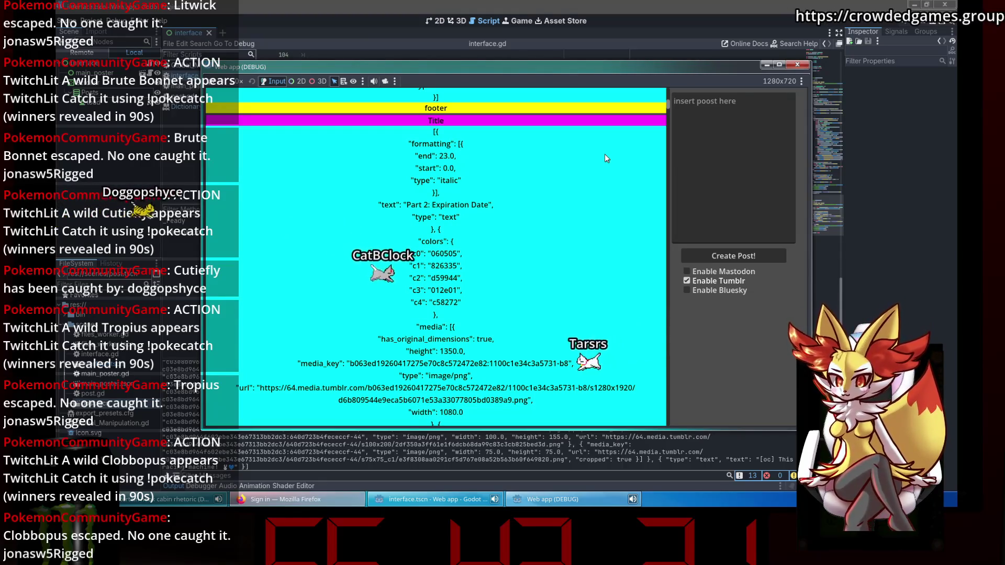
scroll(605, 156, down, 1)
scroll(605, 155, down, 1)
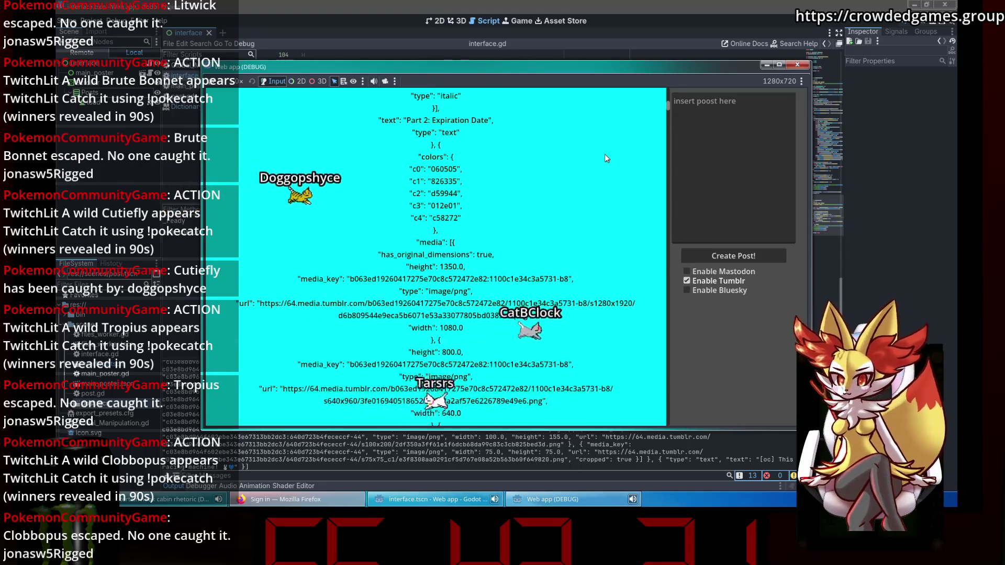
scroll(605, 158, down, 2)
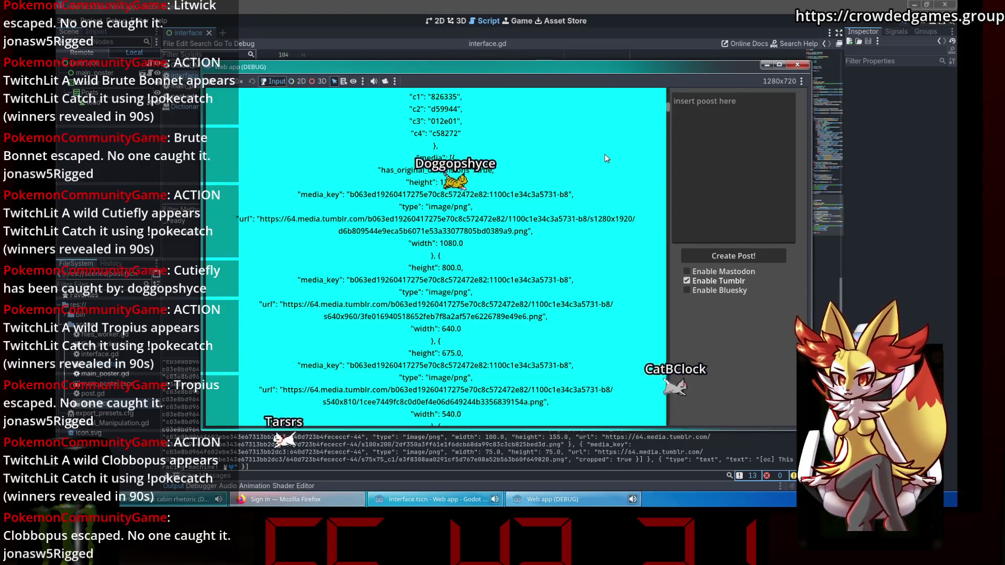
scroll(450, 158, down, 6)
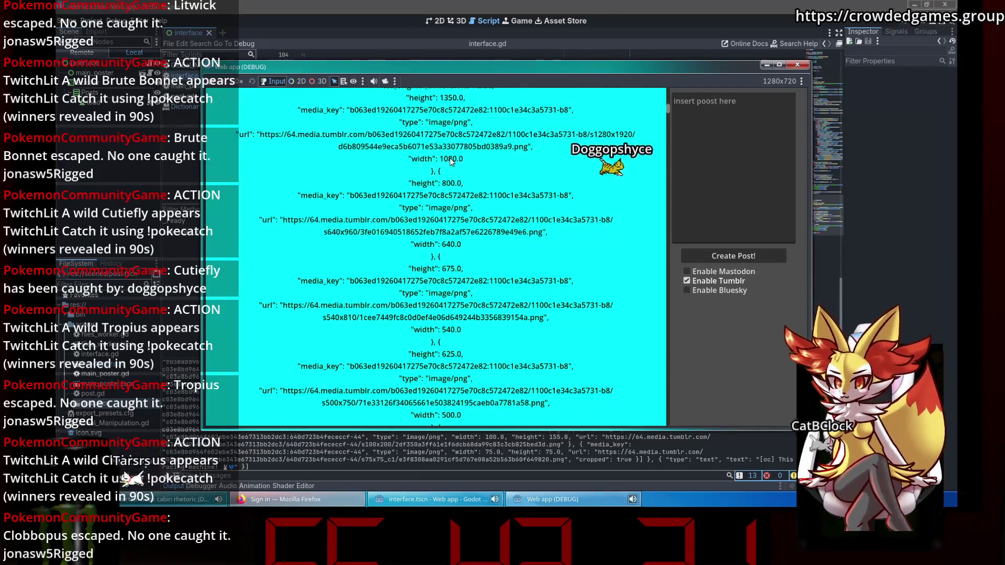
scroll(451, 158, down, 3)
scroll(450, 158, down, 3)
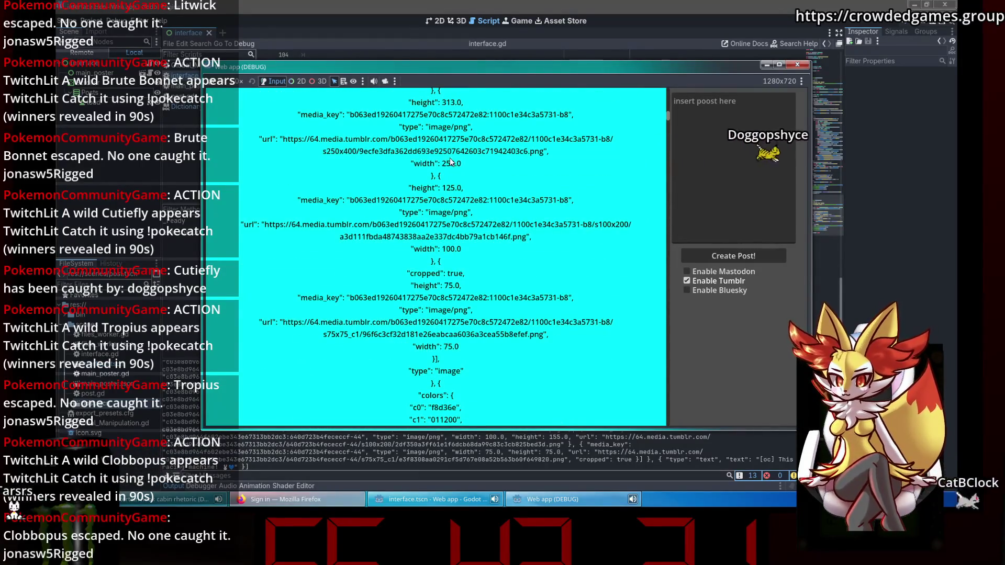
scroll(450, 161, down, 1)
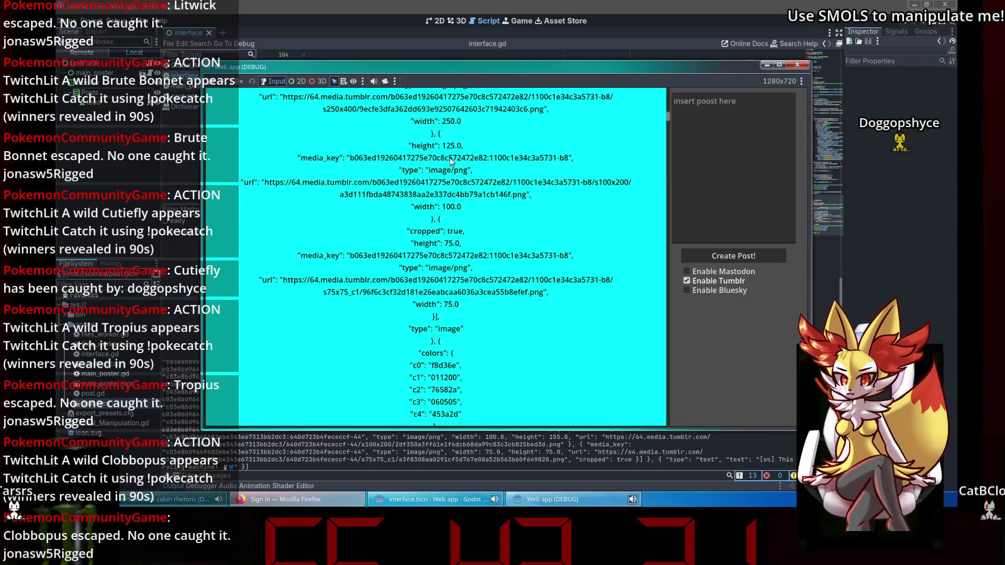
scroll(450, 161, down, 2)
scroll(450, 161, down, 2)
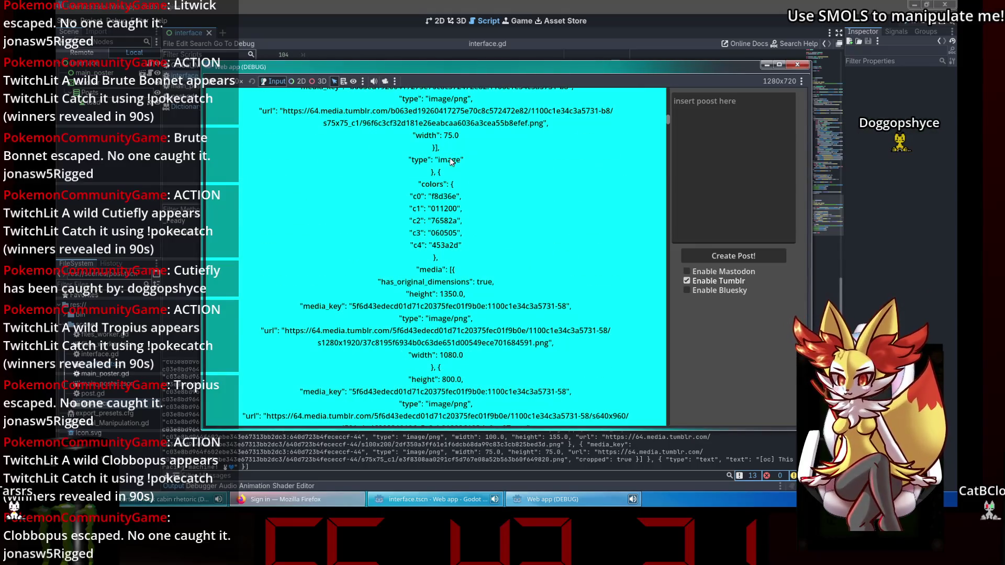
scroll(450, 161, up, 15)
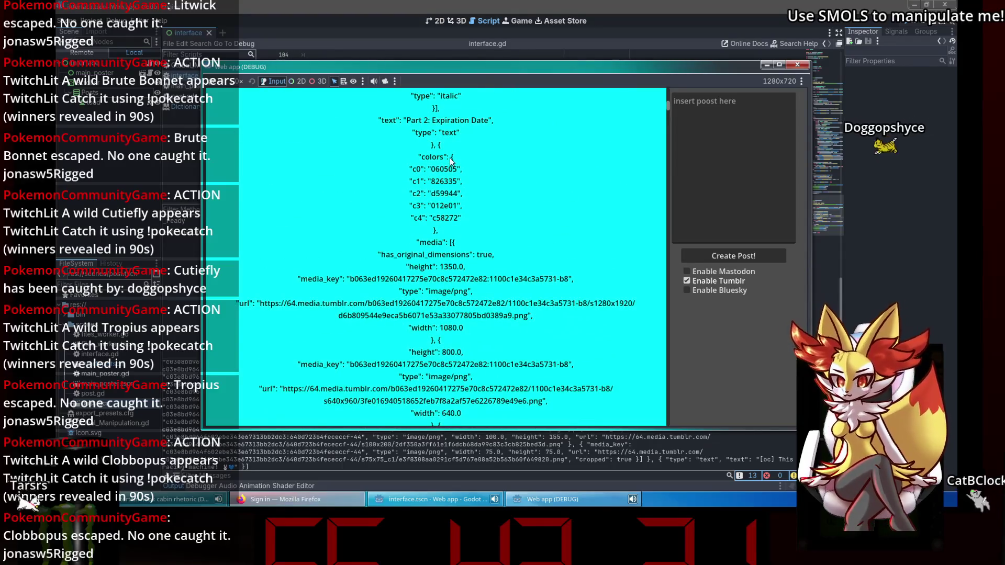
scroll(450, 162, down, 15)
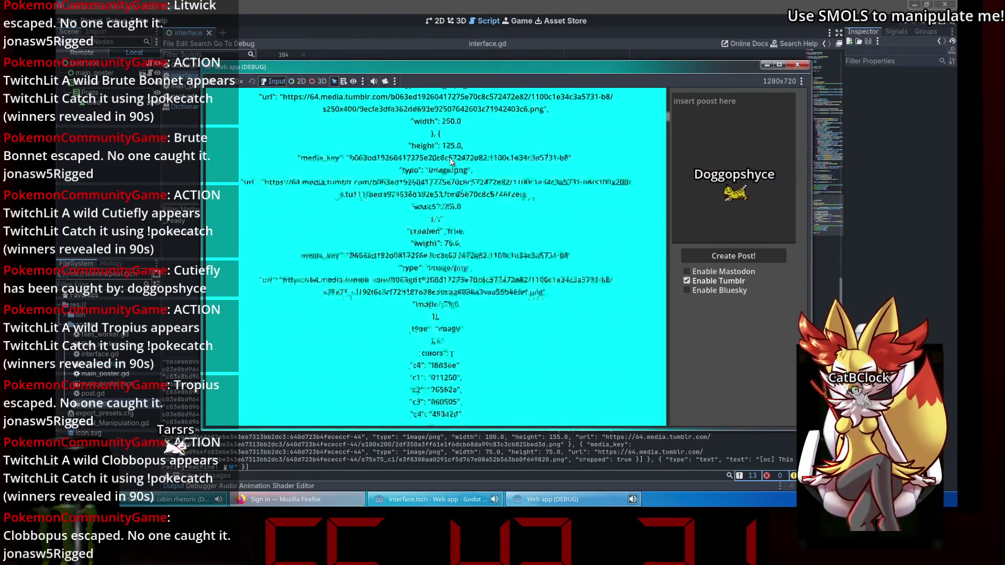
scroll(451, 161, down, 1)
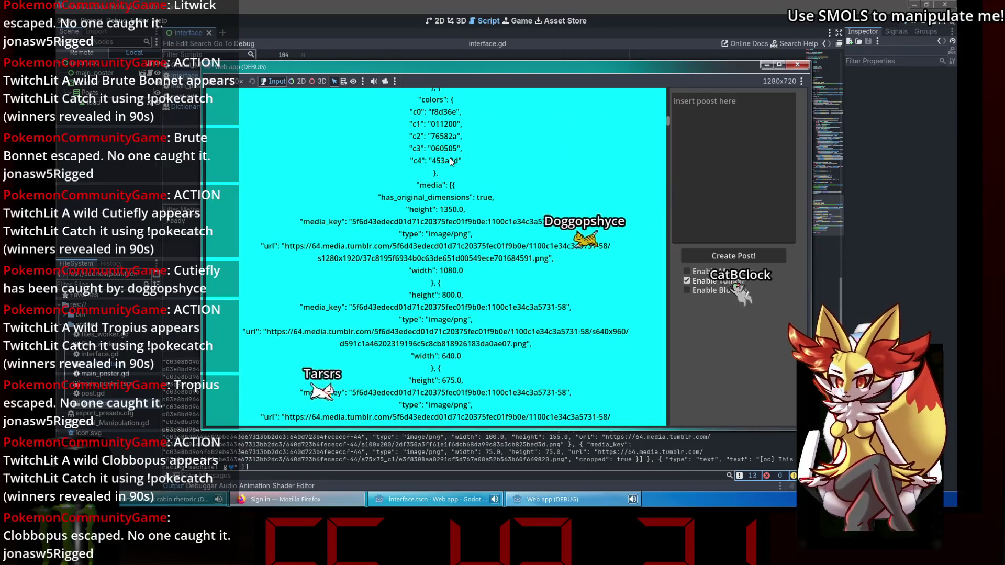
scroll(451, 161, up, 2)
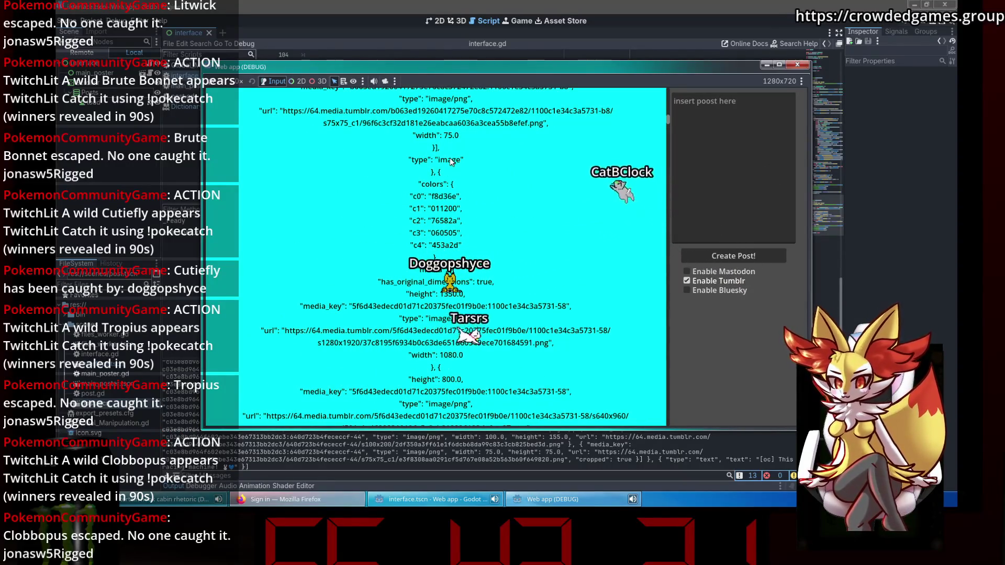
scroll(451, 162, down, 2)
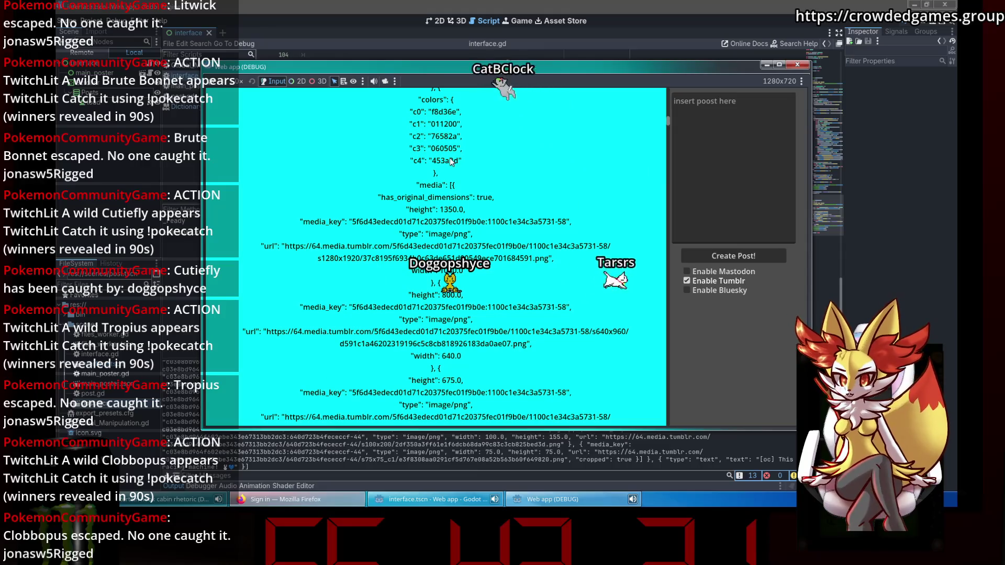
scroll(451, 161, up, 5)
scroll(450, 161, up, 10)
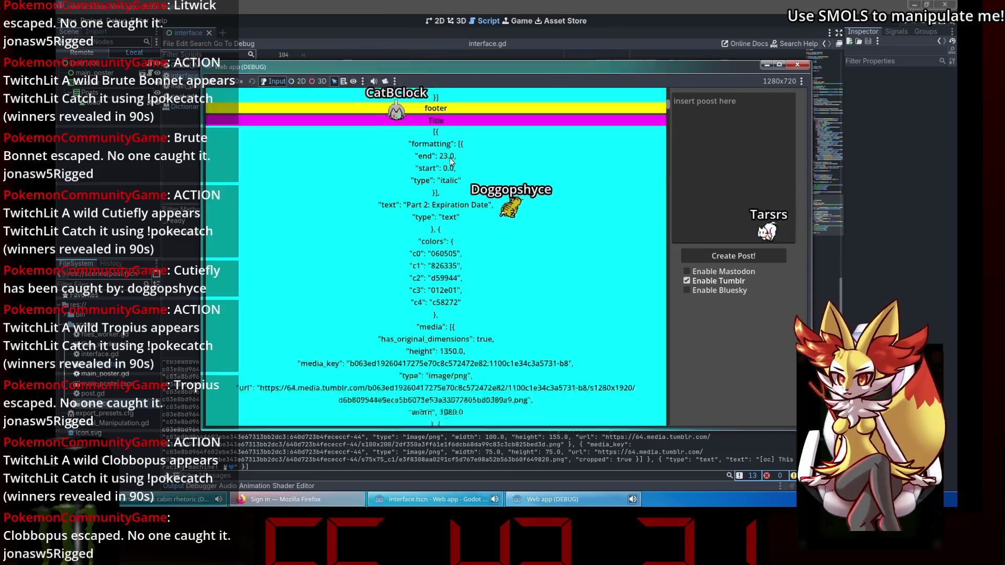
scroll(450, 161, down, 8)
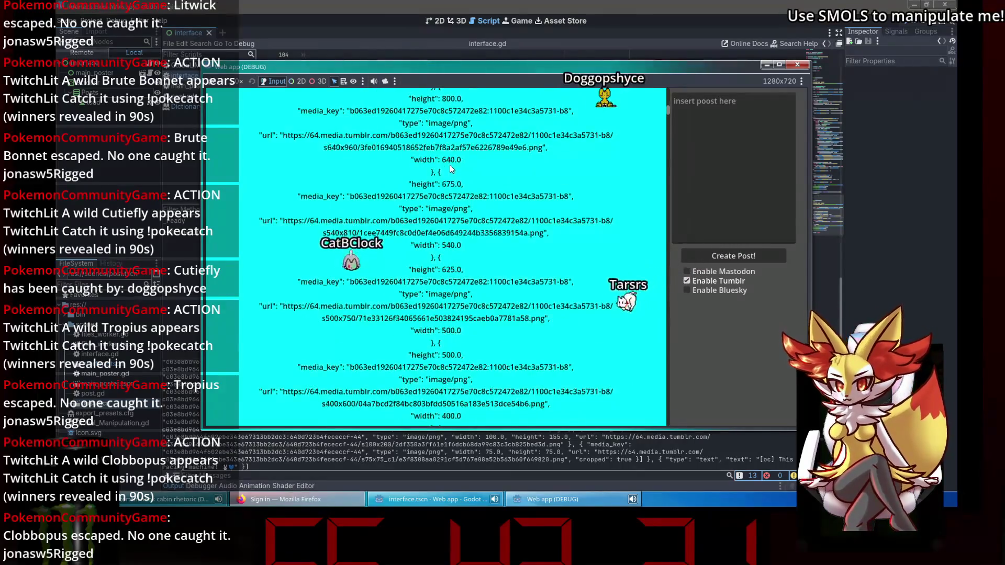
scroll(450, 169, down, 5)
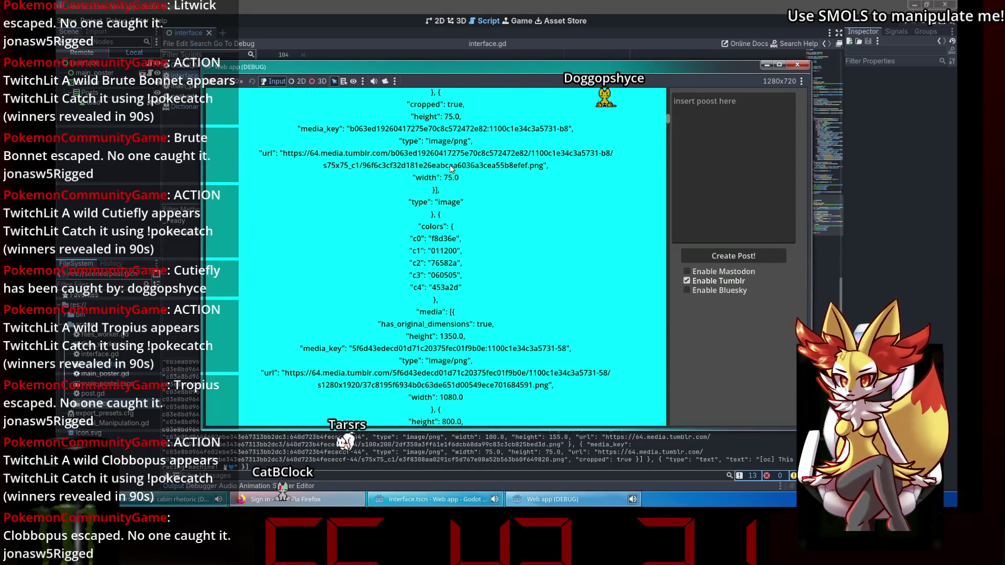
scroll(452, 168, down, 1)
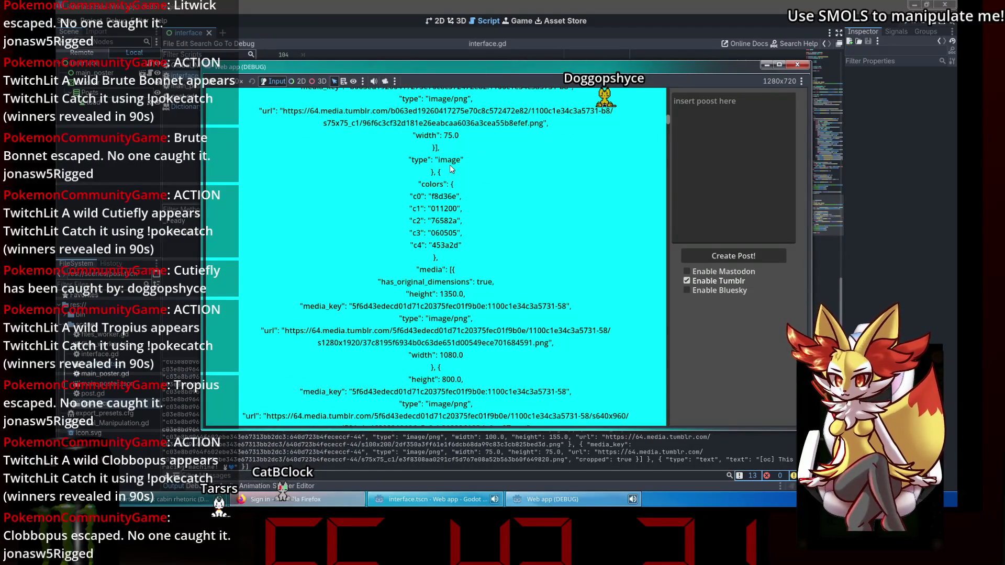
scroll(451, 169, down, 6)
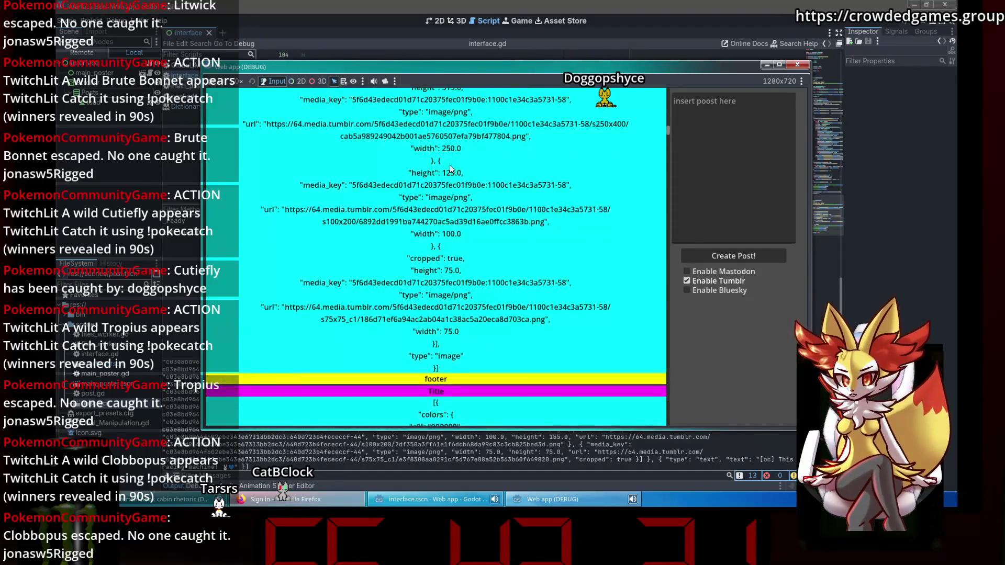
scroll(450, 168, down, 2)
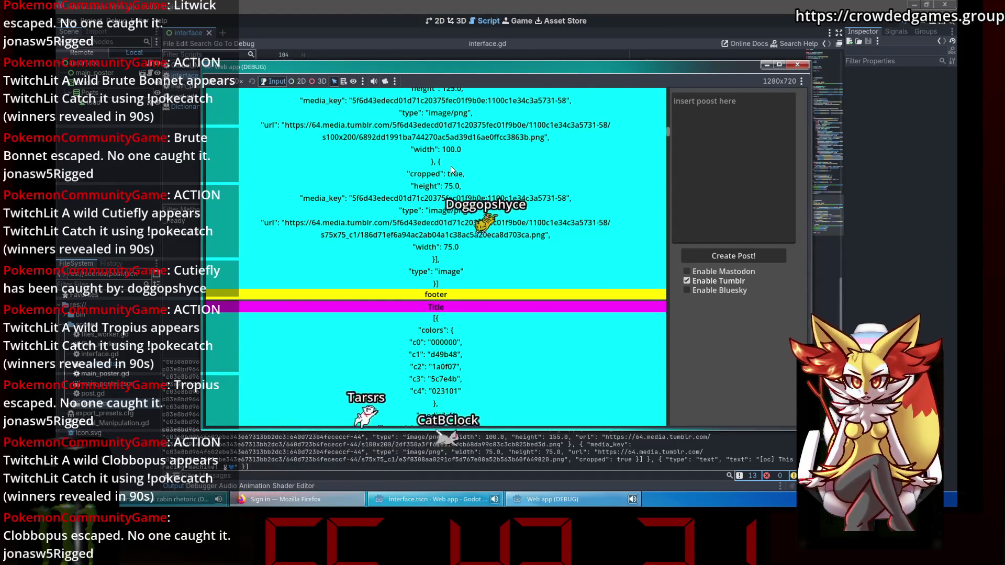
scroll(451, 169, down, 3)
scroll(450, 171, down, 1)
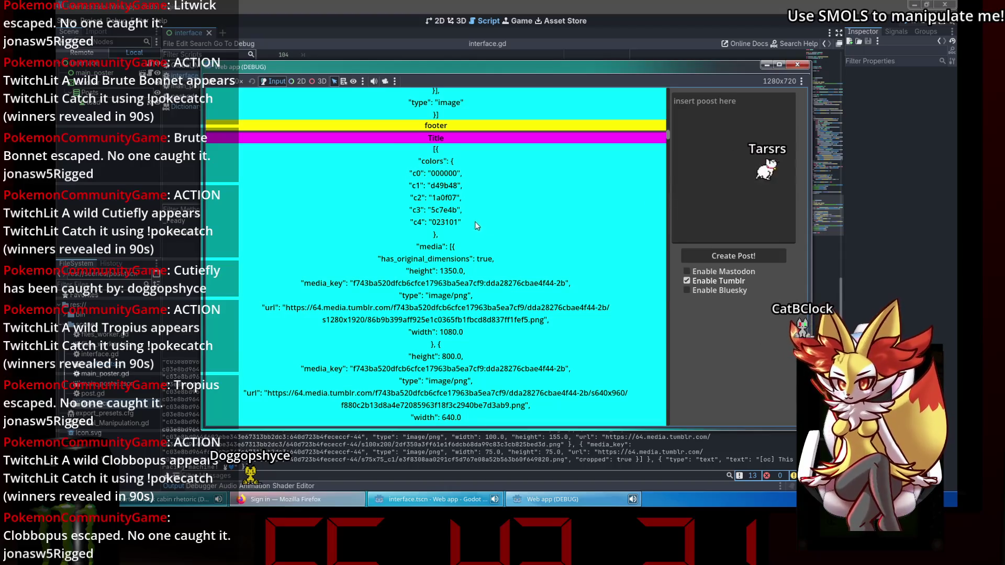
scroll(477, 222, down, 9)
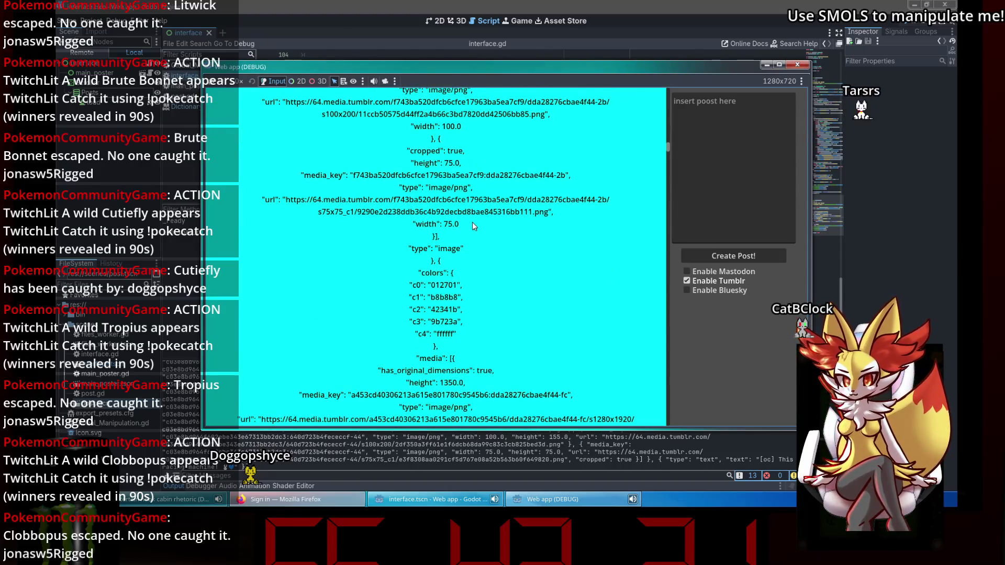
scroll(472, 223, down, 6)
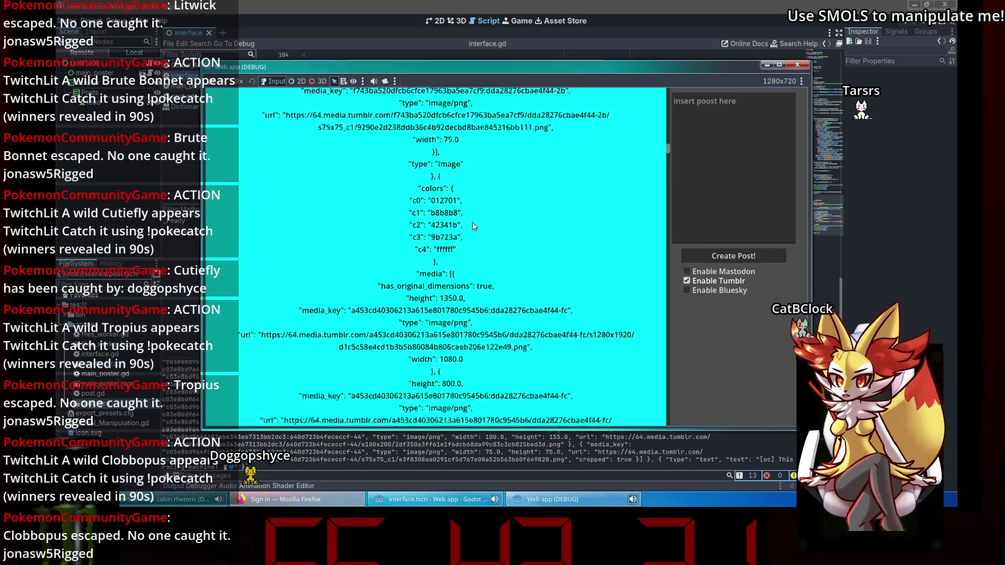
scroll(472, 224, down, 8)
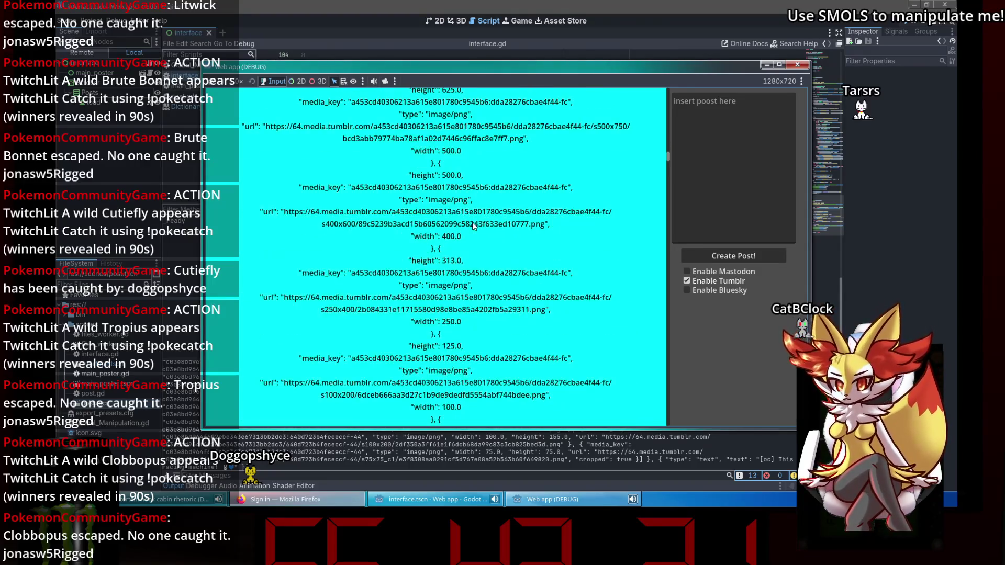
scroll(472, 226, down, 2)
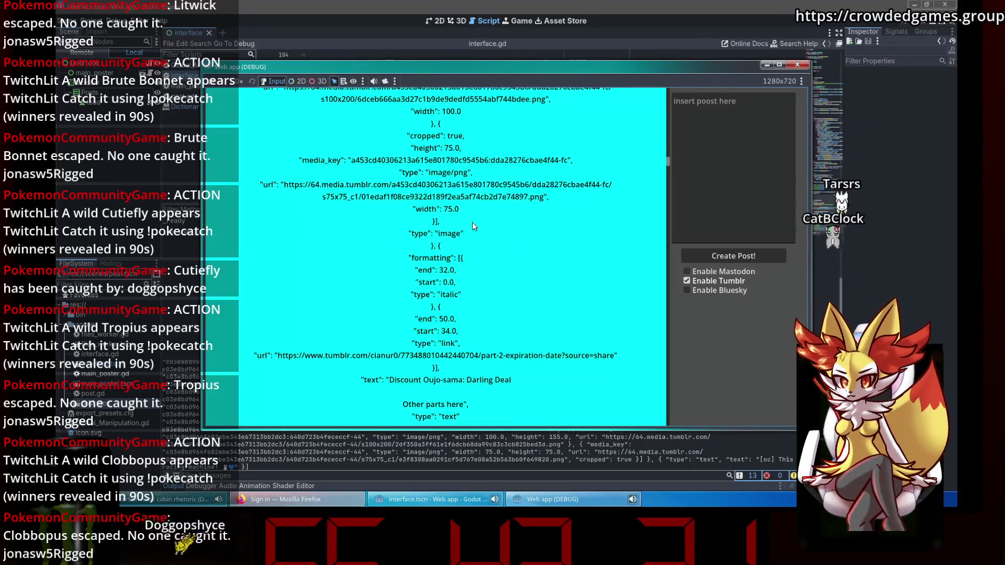
scroll(472, 225, down, 1)
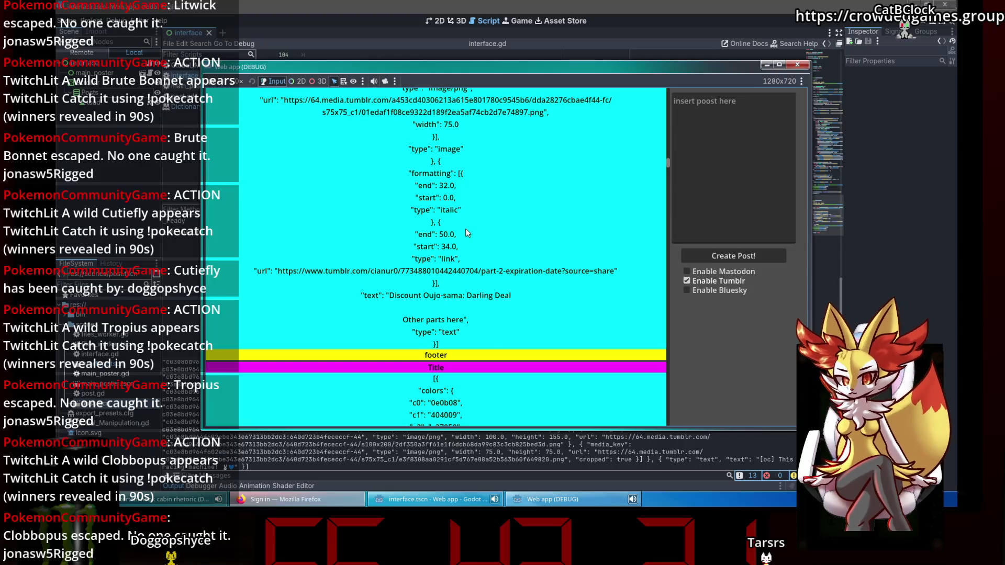
- Close the web app, try a += assignment on line 123, then revert it
click(797, 65)
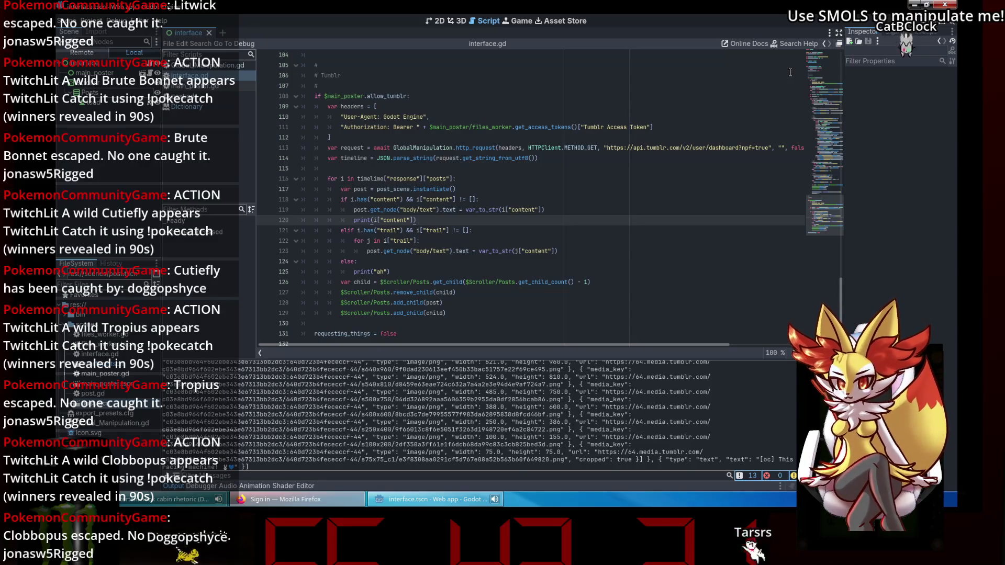
click(476, 282)
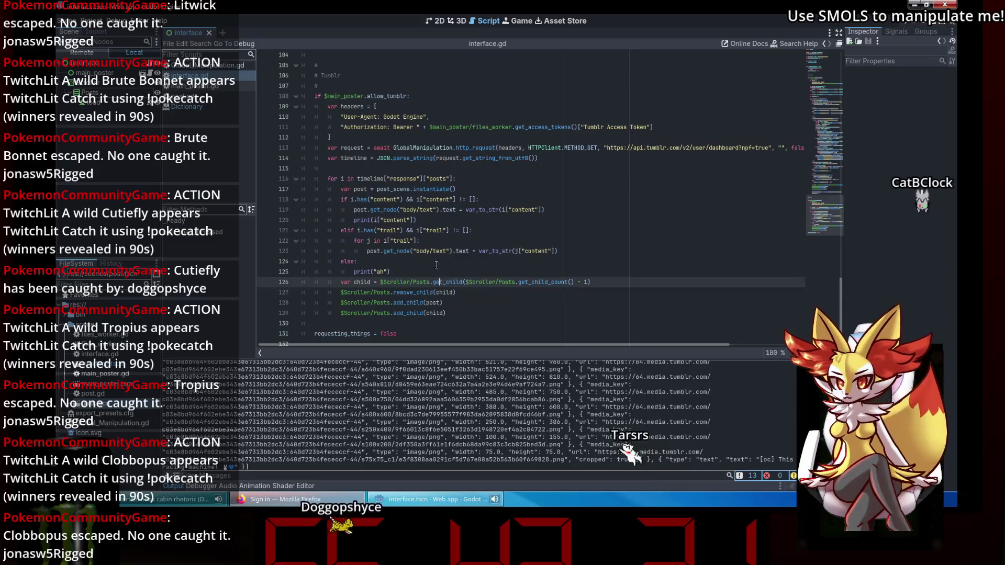
key(Up)
key(Up)
key(Up)
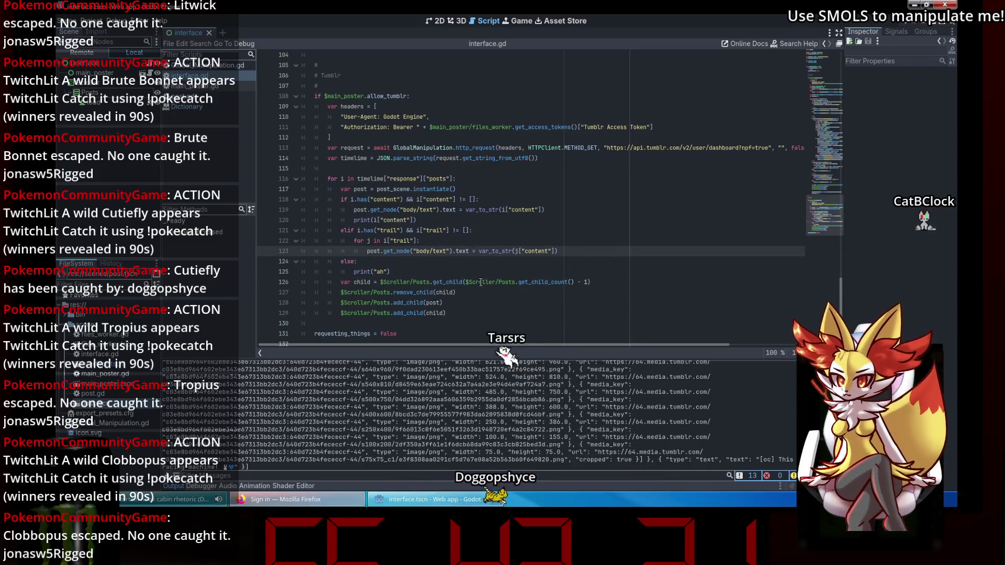
text(+)
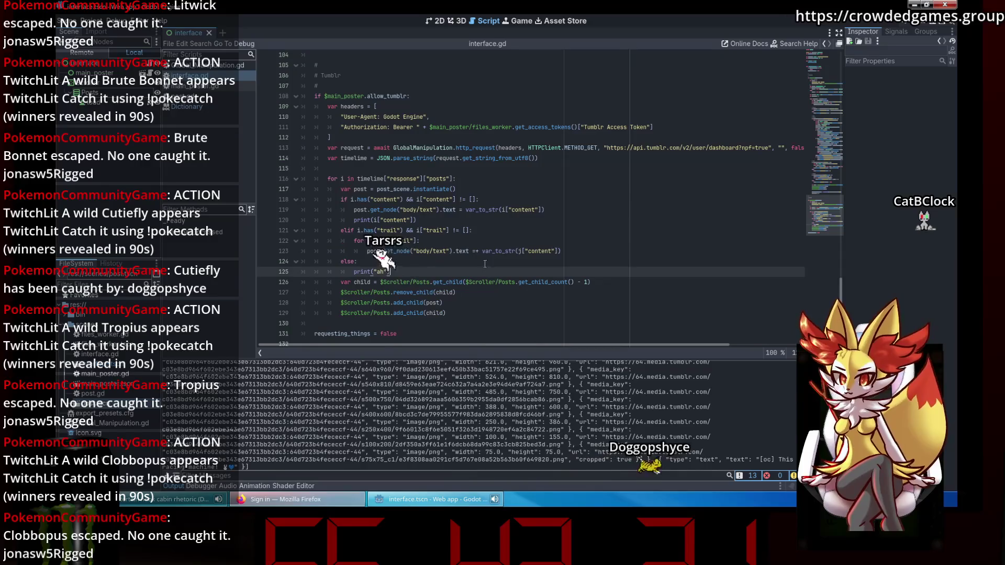
click(508, 283)
key(ctrl+s)
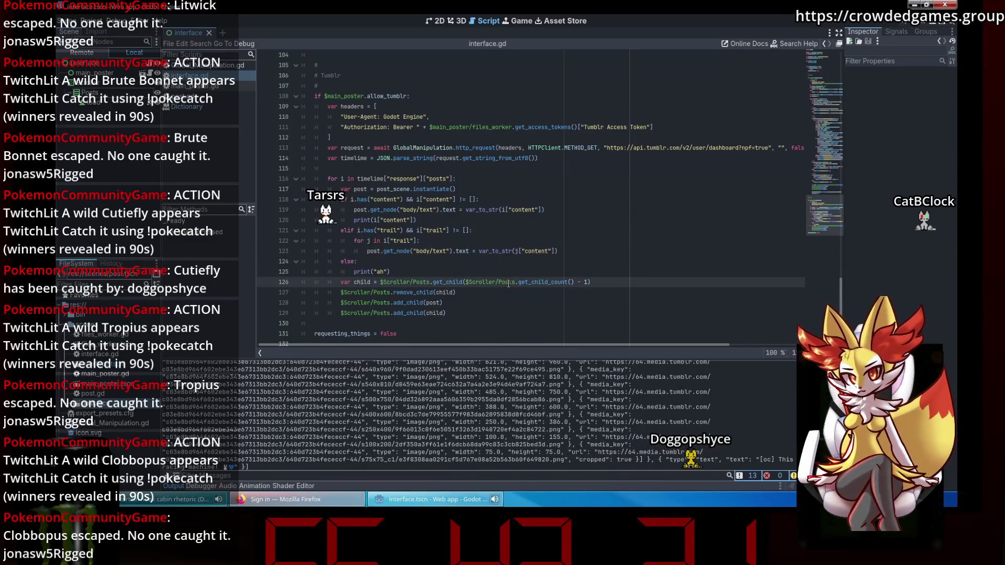
- Delete the else branch that prints "ah" after the trail loop
click(550, 250)
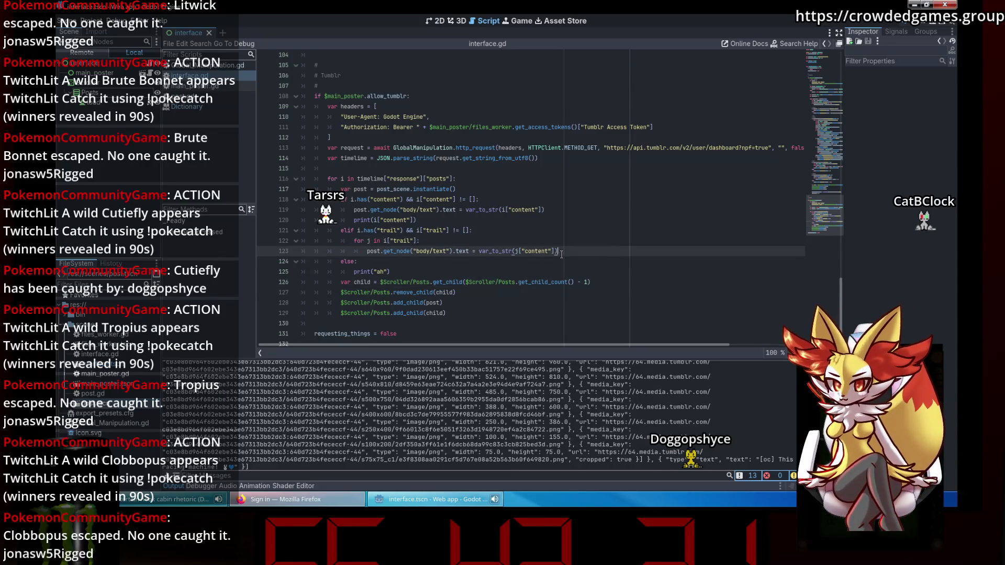
shift+click(478, 252)
click(489, 277)
key(Up)
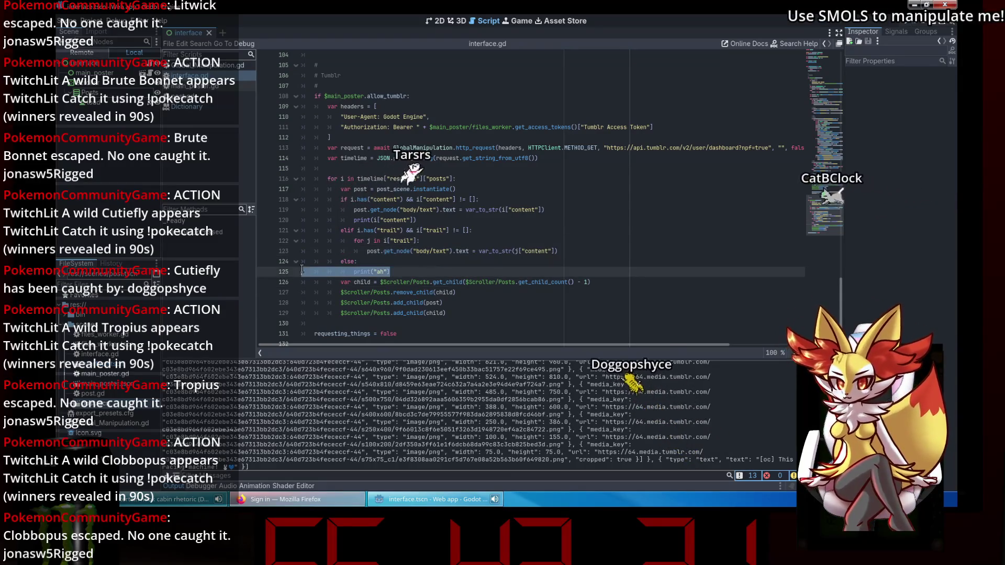
key(shift+Up)
key(shift+Home)
key(shift+Home)
key(BackSpace)
key(BackSpace)
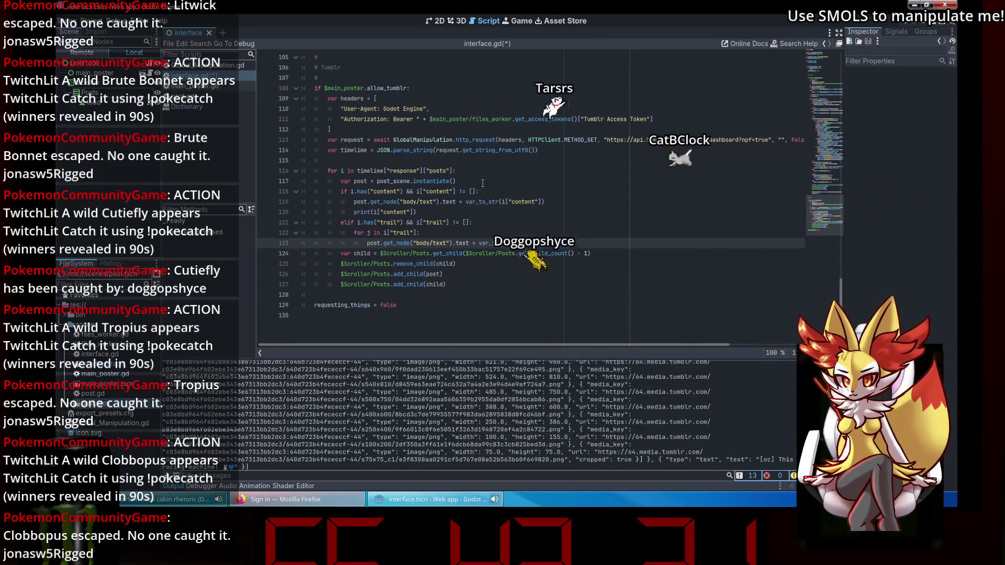
- Add a blank line after line 117 and delete the print(i["content"]) debug line
click(485, 180)
key(Return)
text(# regular post)
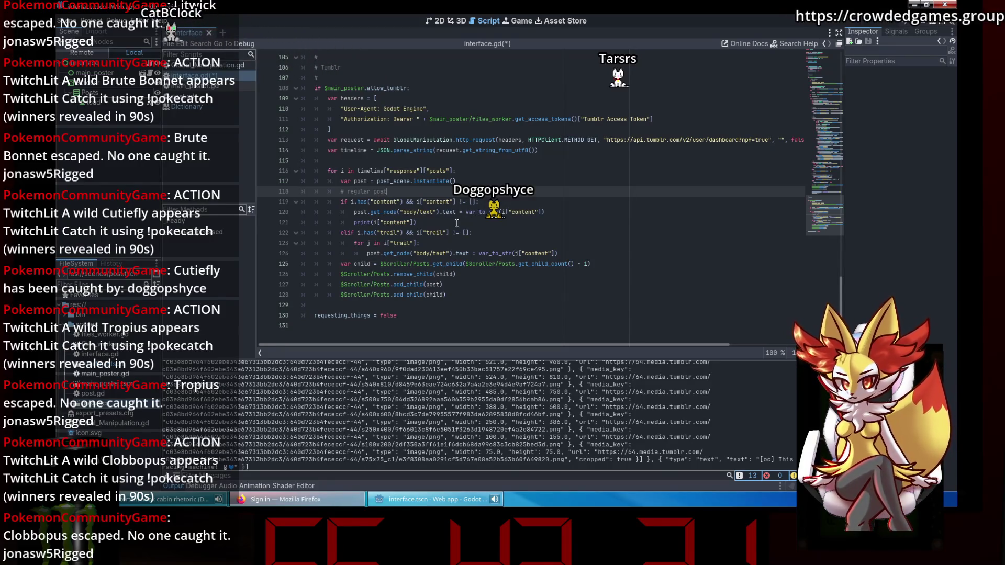
drag(457, 223, 267, 227)
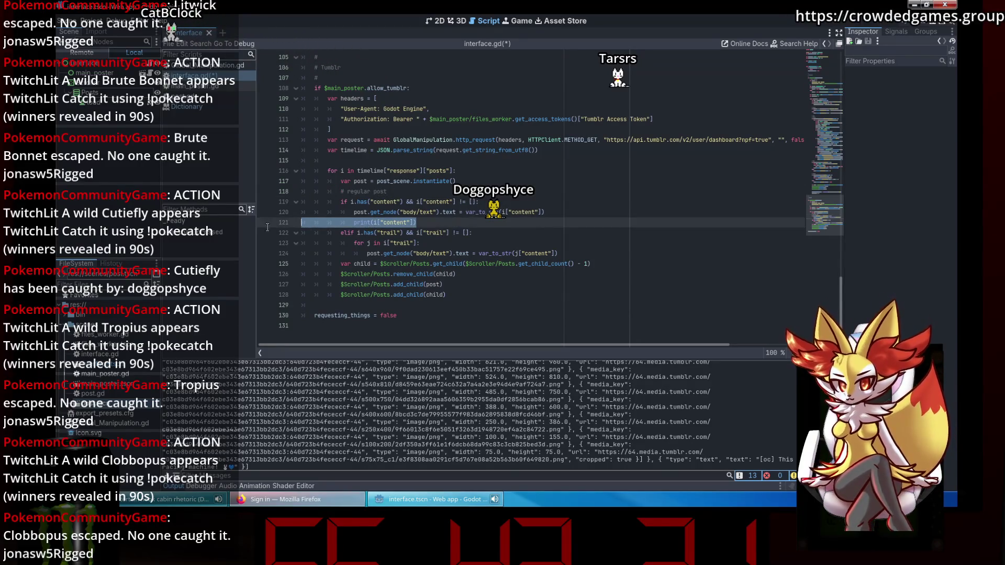
key(BackSpace)
key(BackSpace)
click(502, 227)
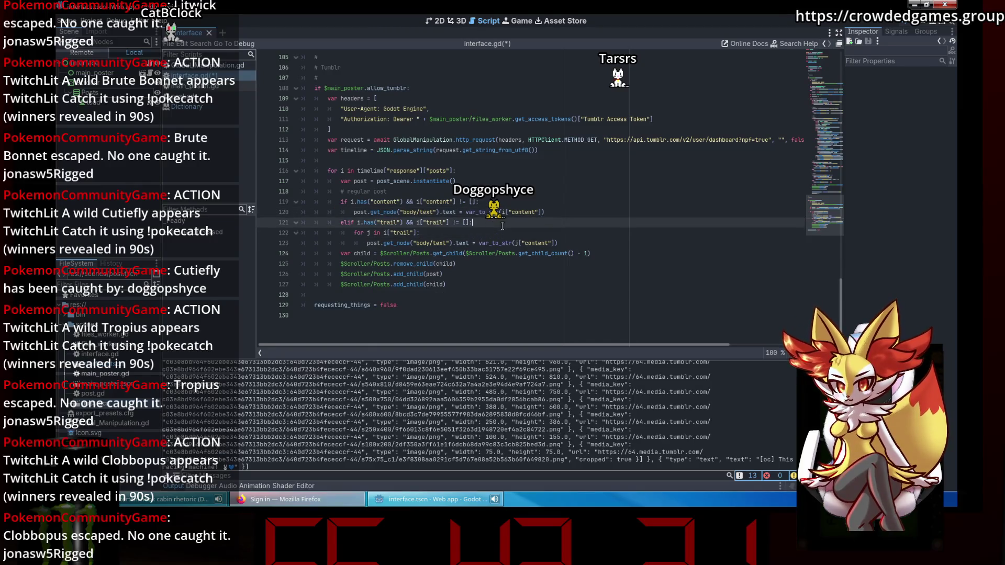
click(512, 232)
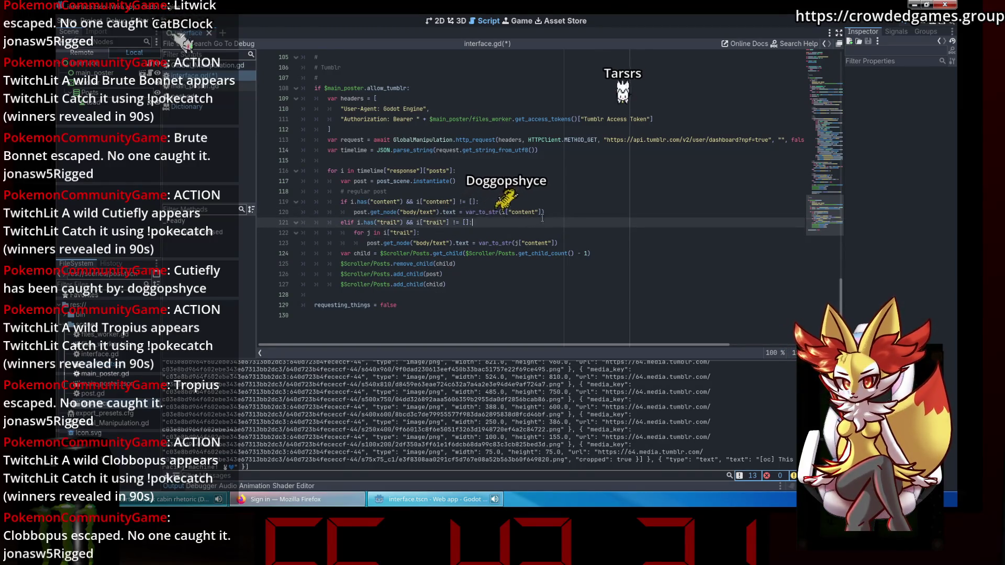
- Add a "# reblogged post" comment above the trail branch and save
click(575, 213)
key(Return)
text(# reblogged post)
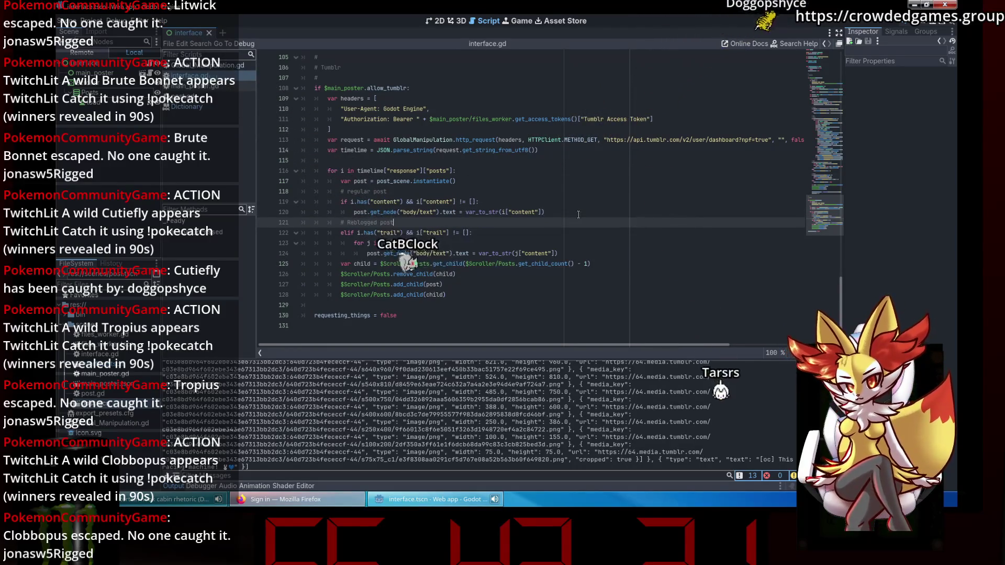
key(ctrl+s)
- Insert a blank line before the child-swapping code
click(484, 254)
key(Down)
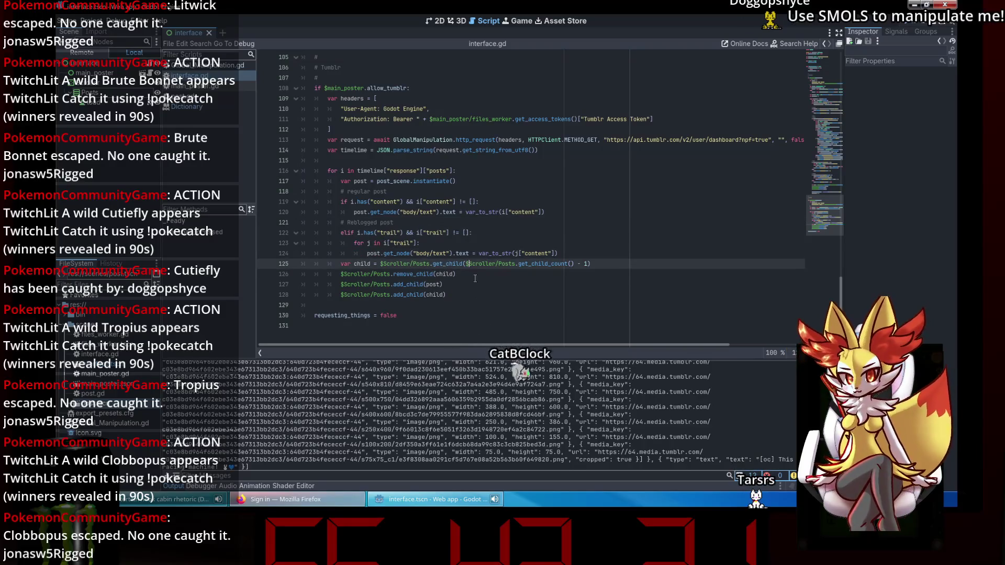
click(569, 253)
key(Return)
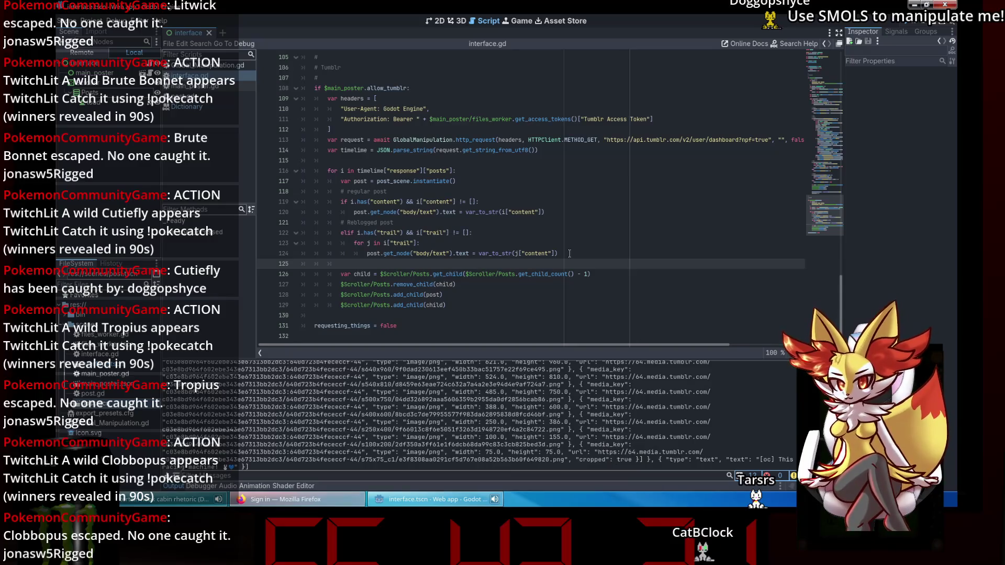
click(444, 170)
- Edit line 124 so each trail entry's var_to_str(j["content"]) is appended to the existing body text
click(397, 161)
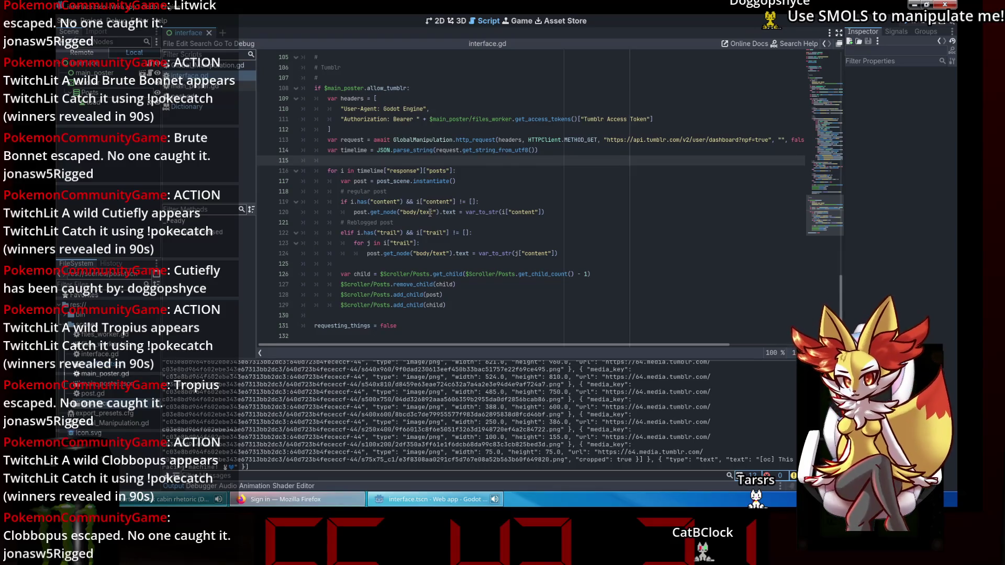
click(478, 254)
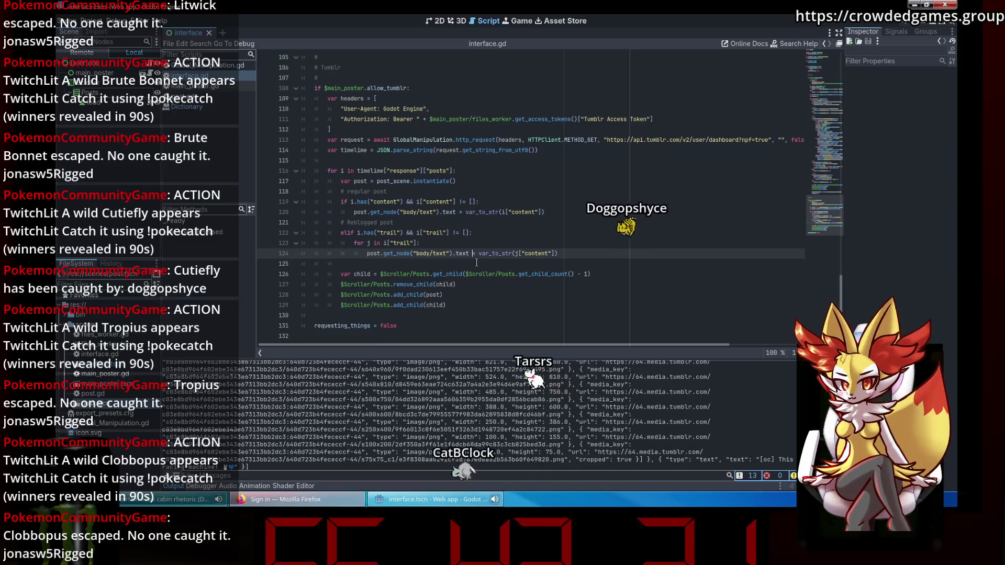
text(+)
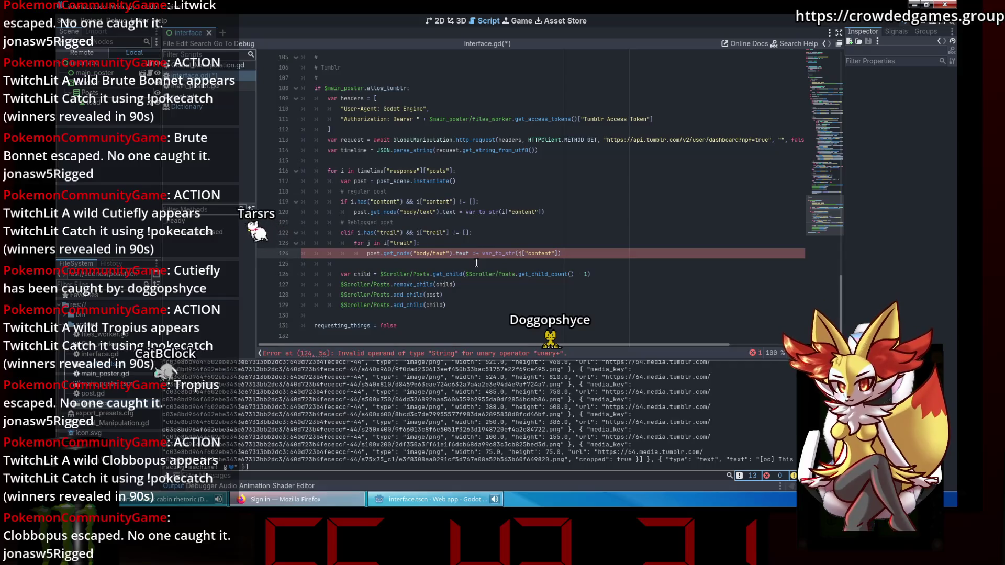
key(ctrl+space)
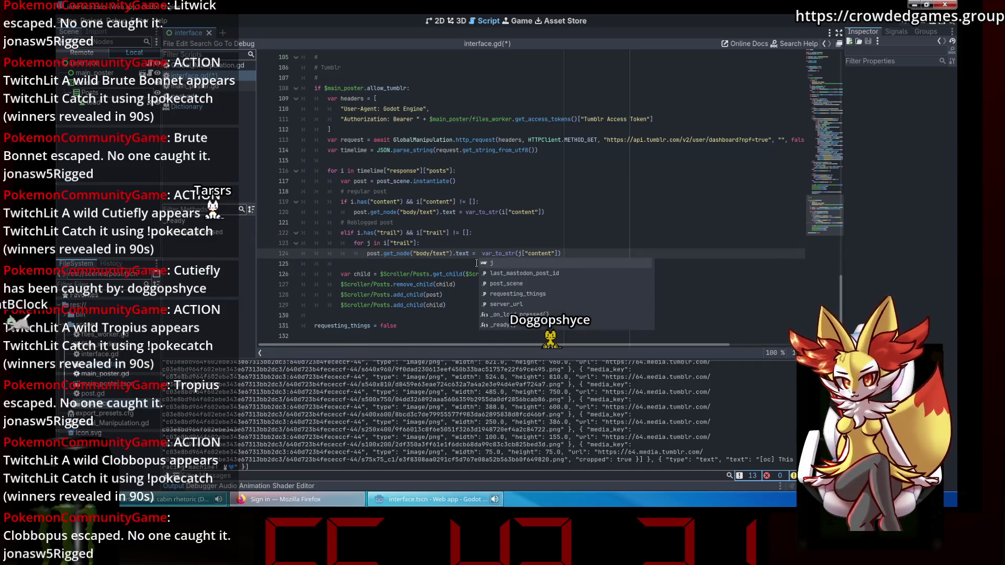
drag(469, 253, 385, 254)
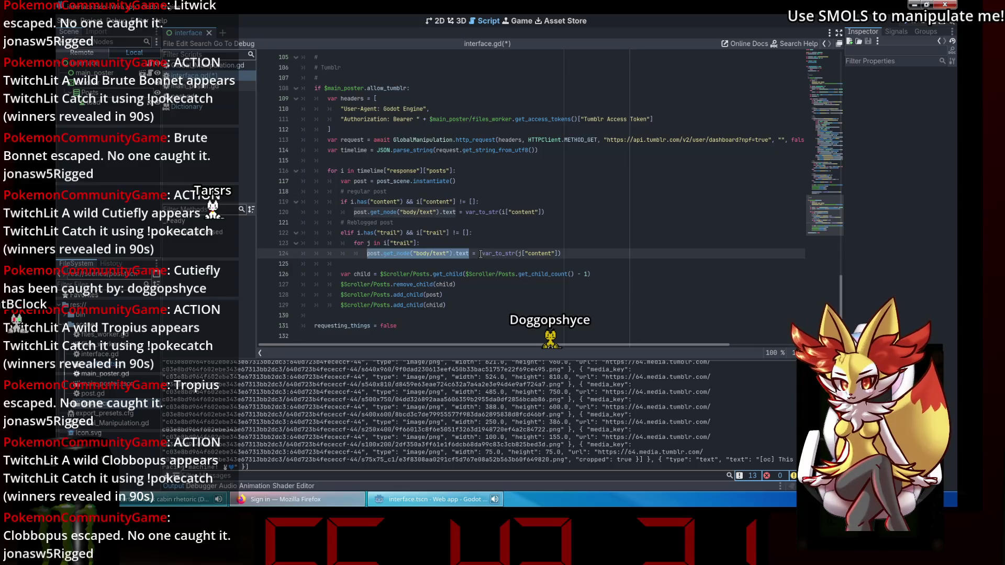
text(+)
- Save the script and run the web app project
key(ctrl+s)
click(506, 275)
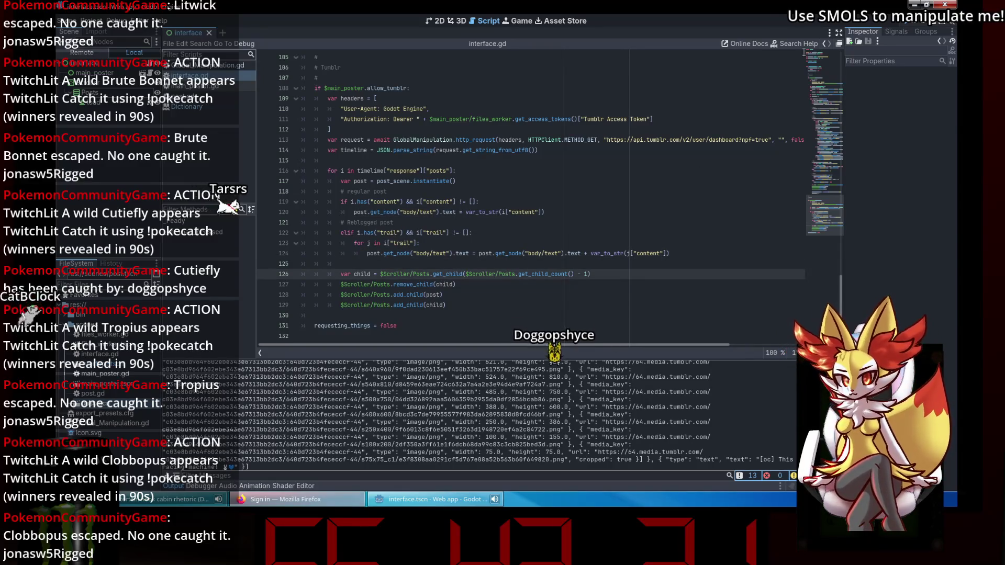
click(925, 23)
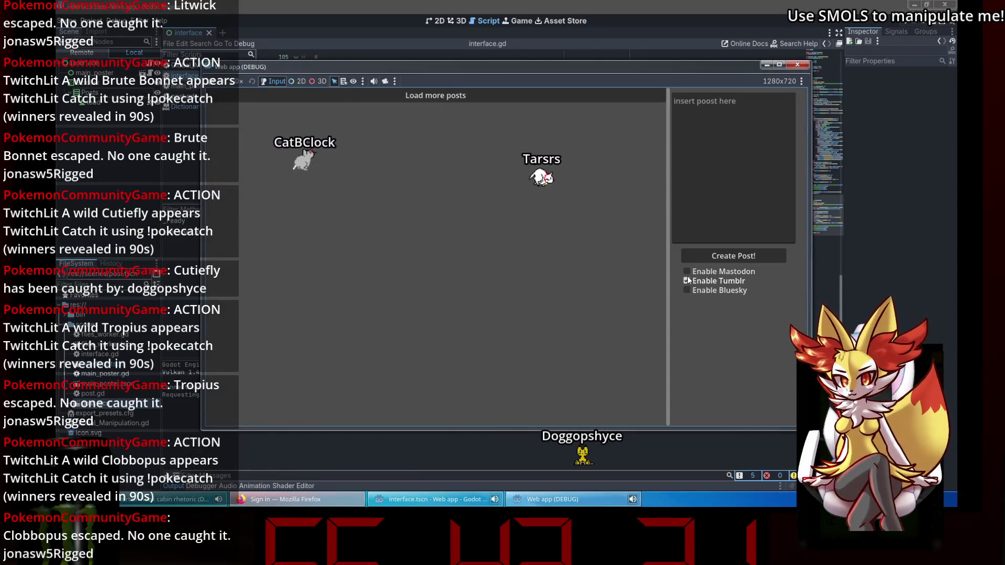
- Load more Tumblr dashboard posts and scroll through the post bodies showing chained reblog trail JSON
click(475, 95)
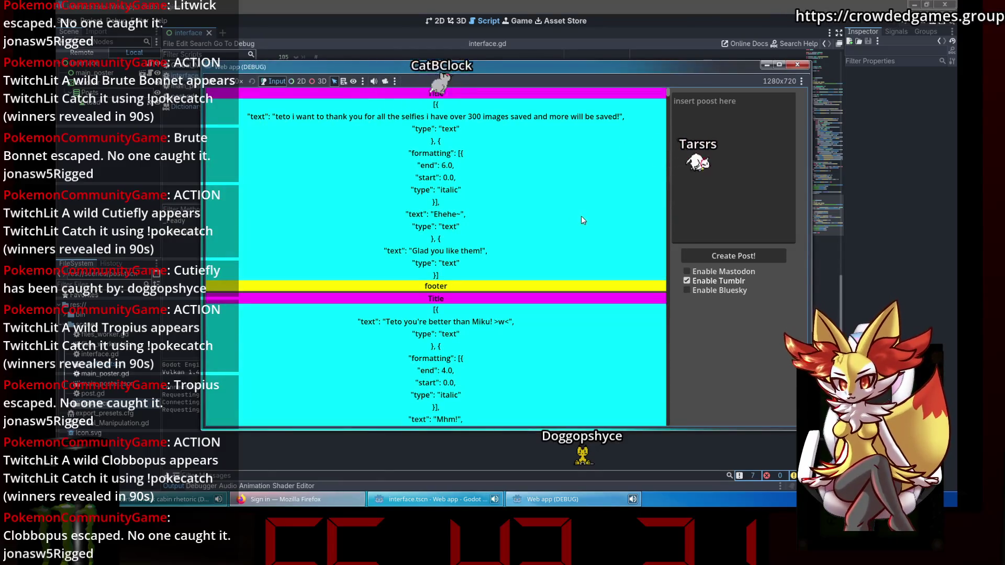
scroll(581, 216, down, 10)
scroll(581, 217, down, 10)
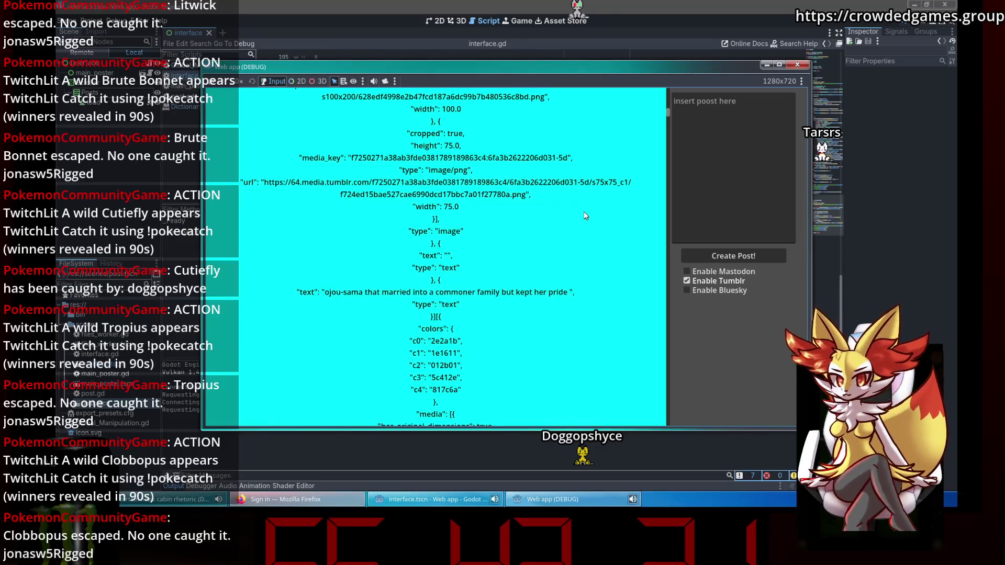
scroll(585, 215, down, 10)
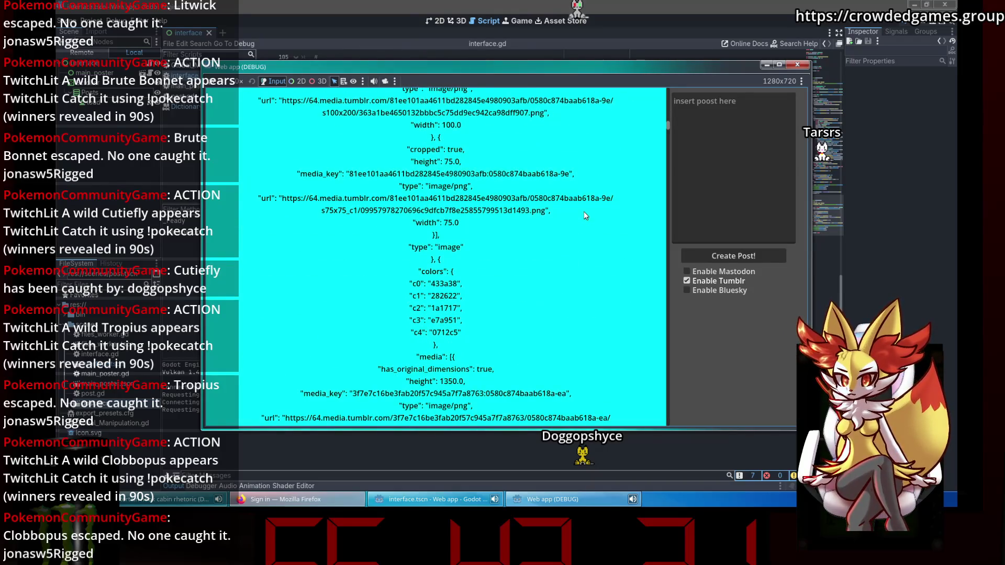
scroll(585, 216, down, 5)
scroll(585, 215, down, 10)
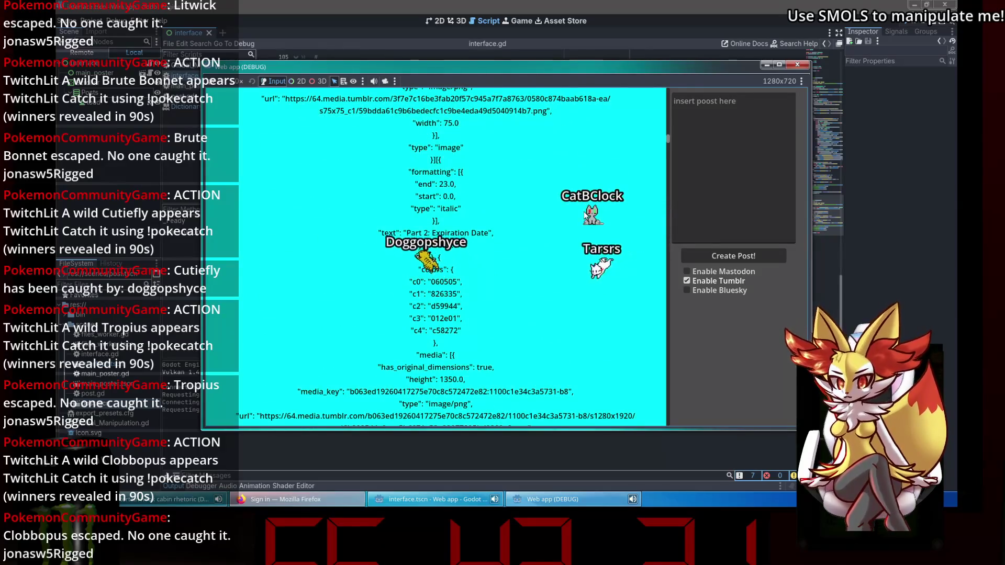
scroll(585, 215, down, 5)
scroll(585, 215, down, 10)
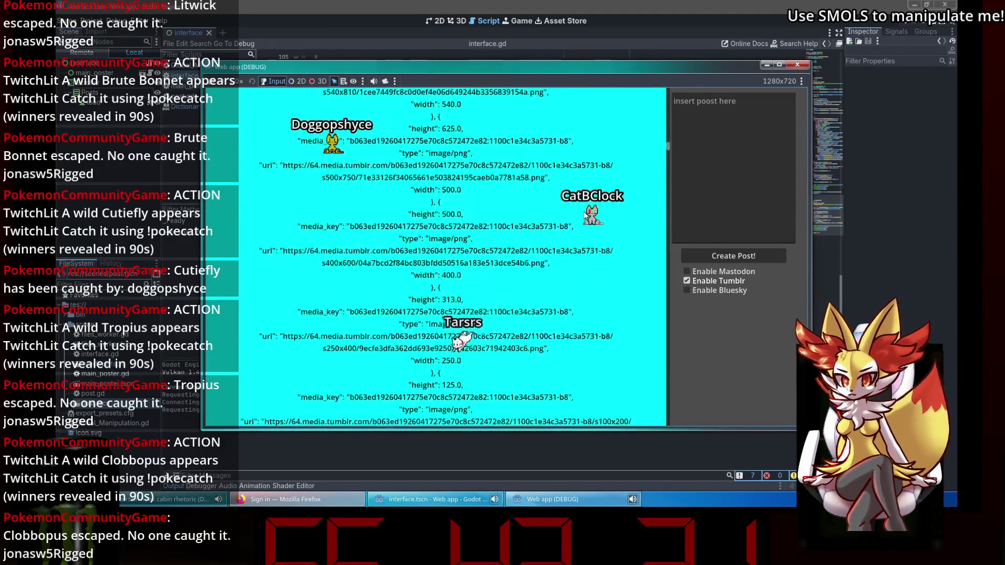
scroll(585, 215, down, 10)
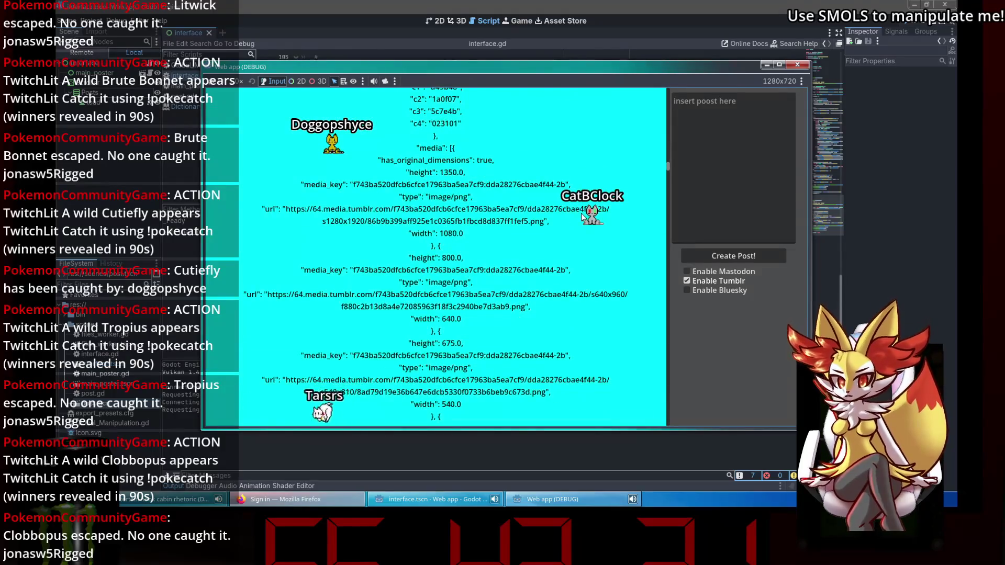
scroll(582, 217, up, 2)
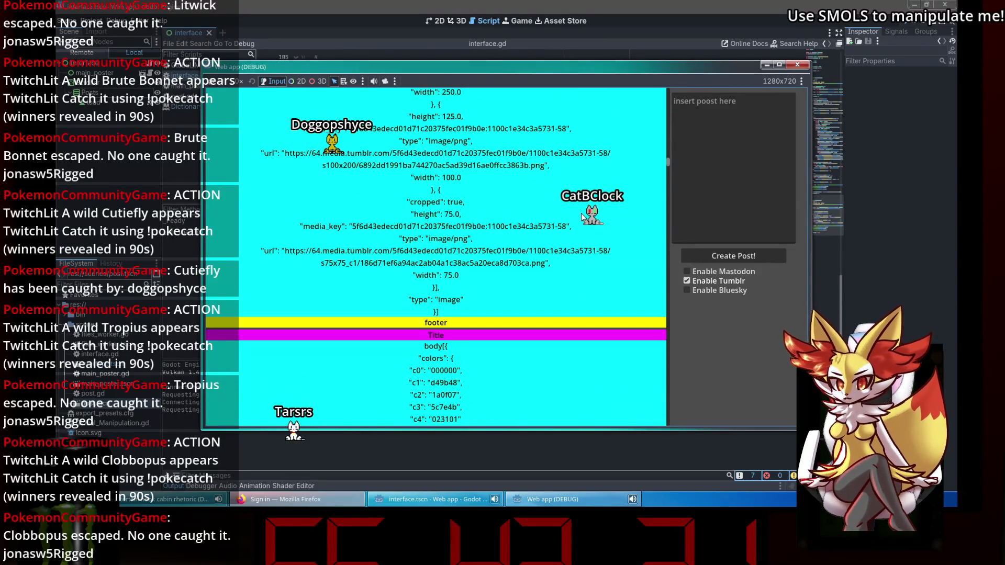
scroll(582, 217, up, 10)
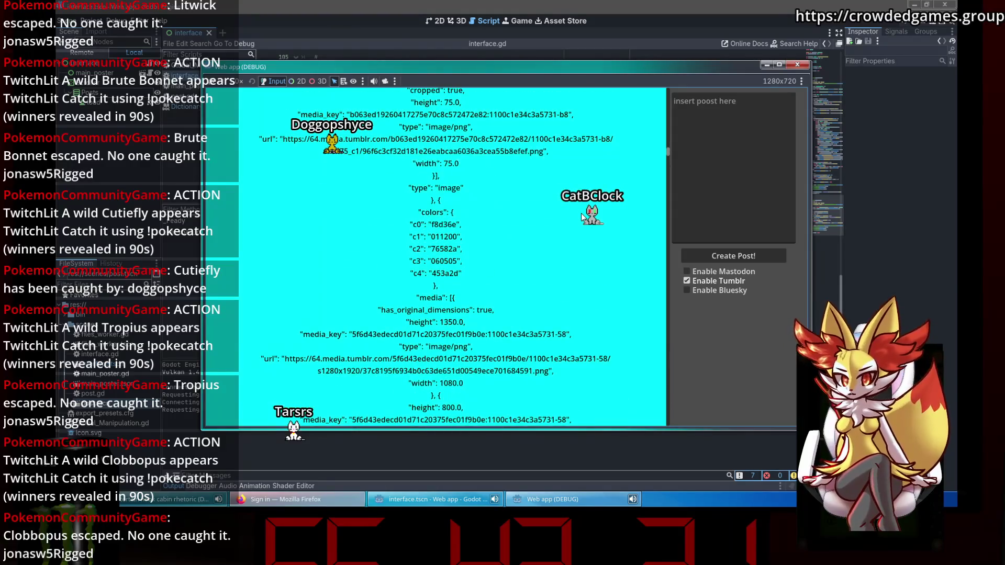
scroll(583, 217, down, 8)
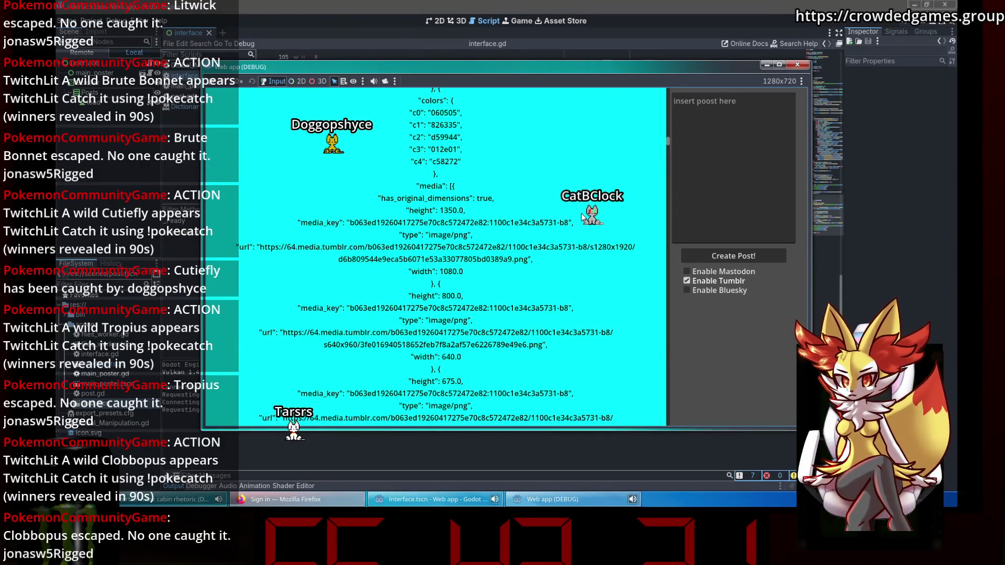
scroll(583, 217, up, 10)
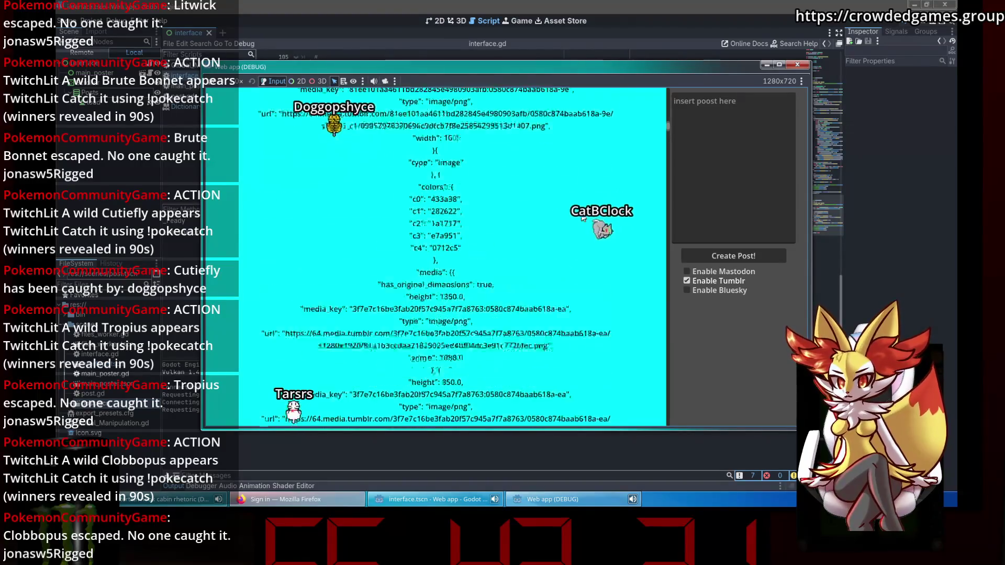
scroll(581, 213, up, 12)
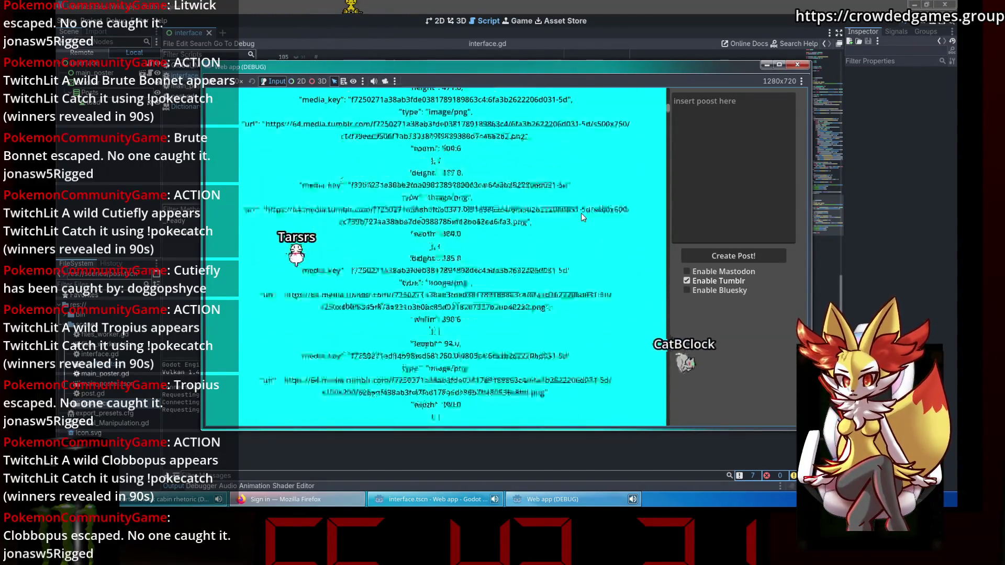
scroll(582, 214, up, 7)
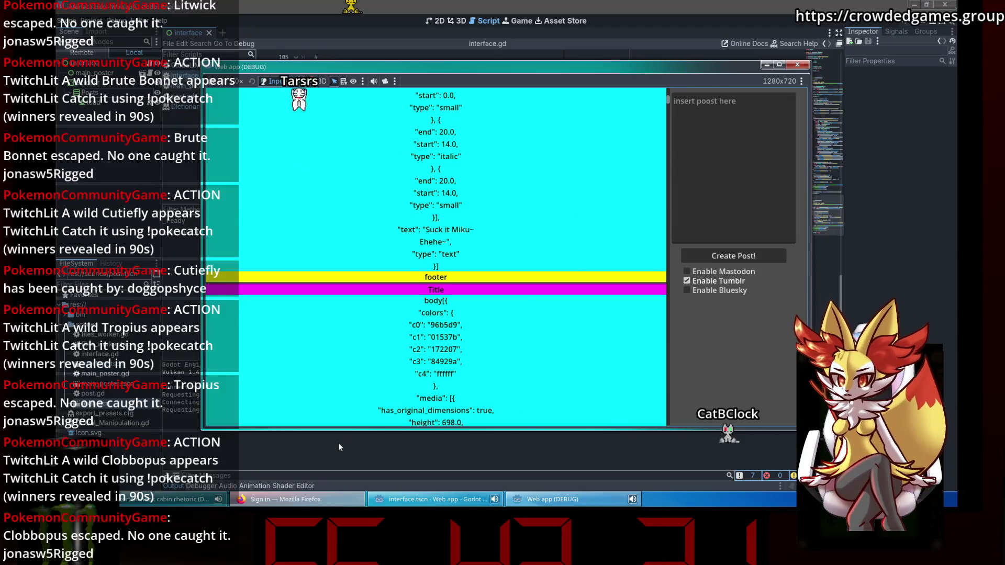
- Switch to Firefox's OneCompiler HTML preview tab and scroll it to the top of the reblog chain
click(293, 500)
click(369, 10)
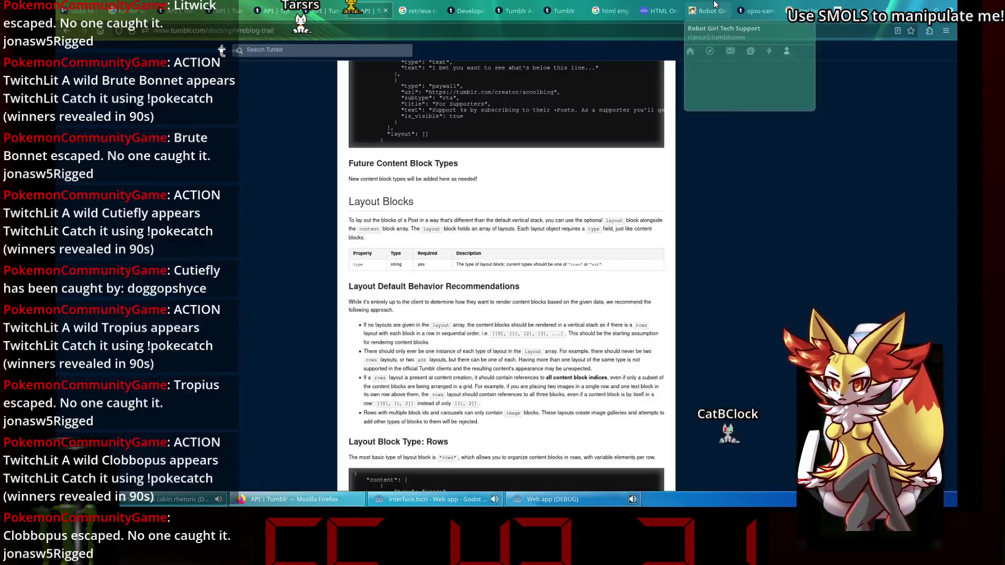
click(660, 10)
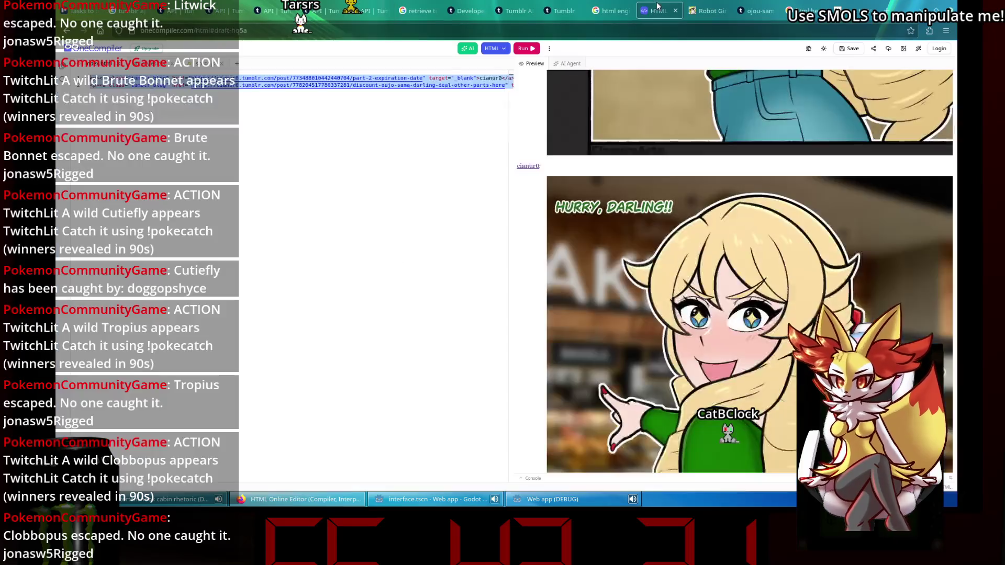
scroll(892, 147, up, 10)
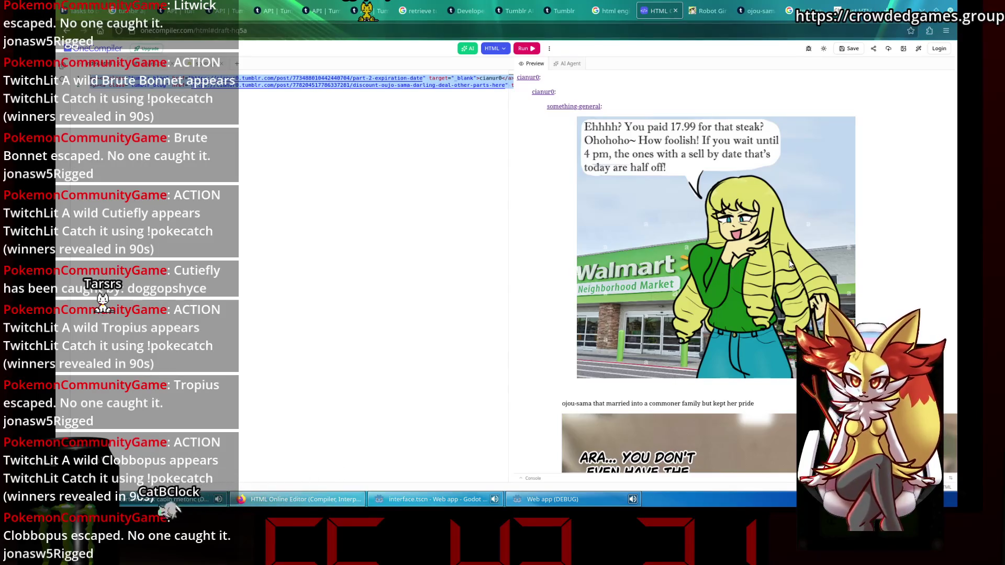
- Bring the web app back, scroll its post JSON, and move its window twice to read it
key(alt+Tab)
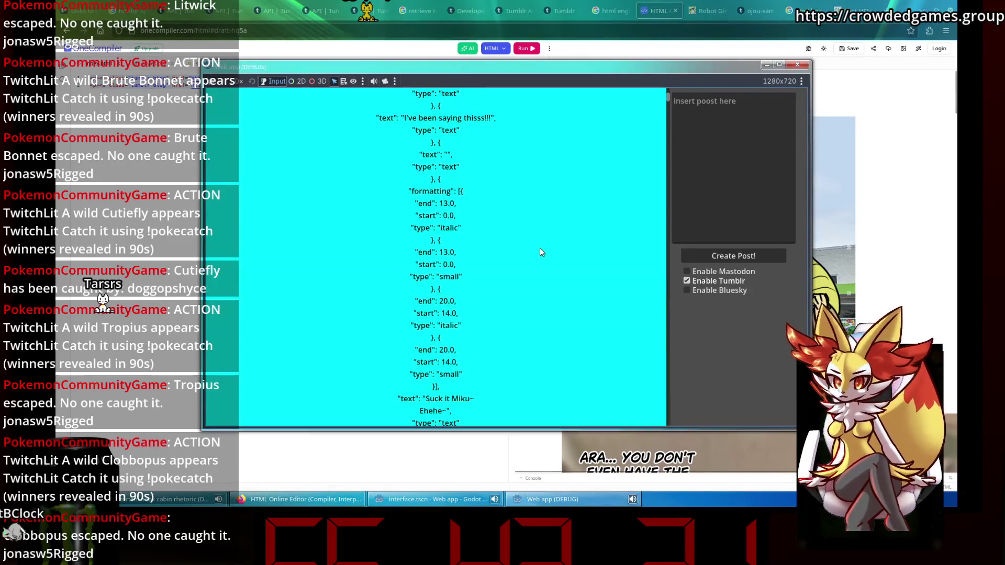
scroll(540, 249, down, 6)
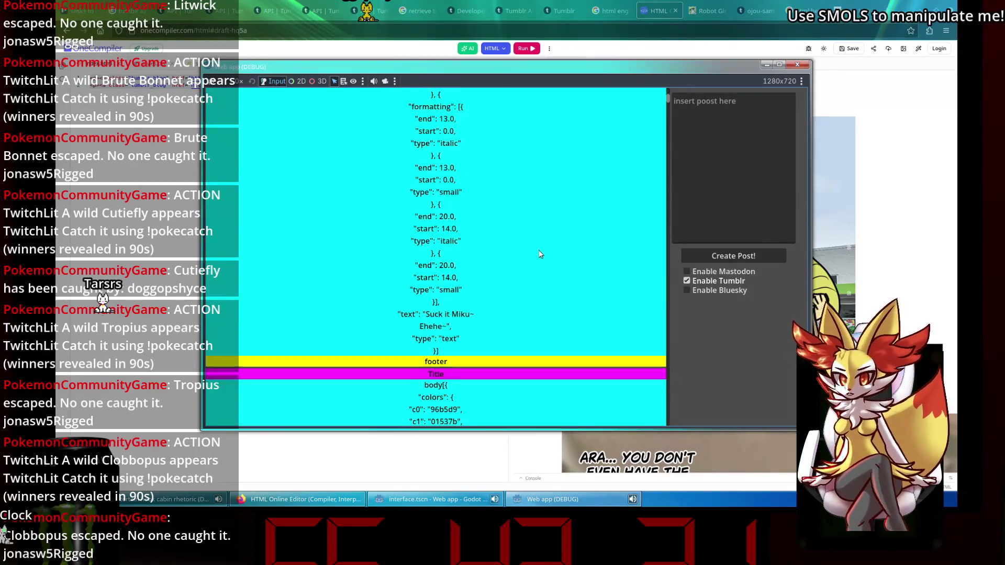
scroll(541, 254, down, 2)
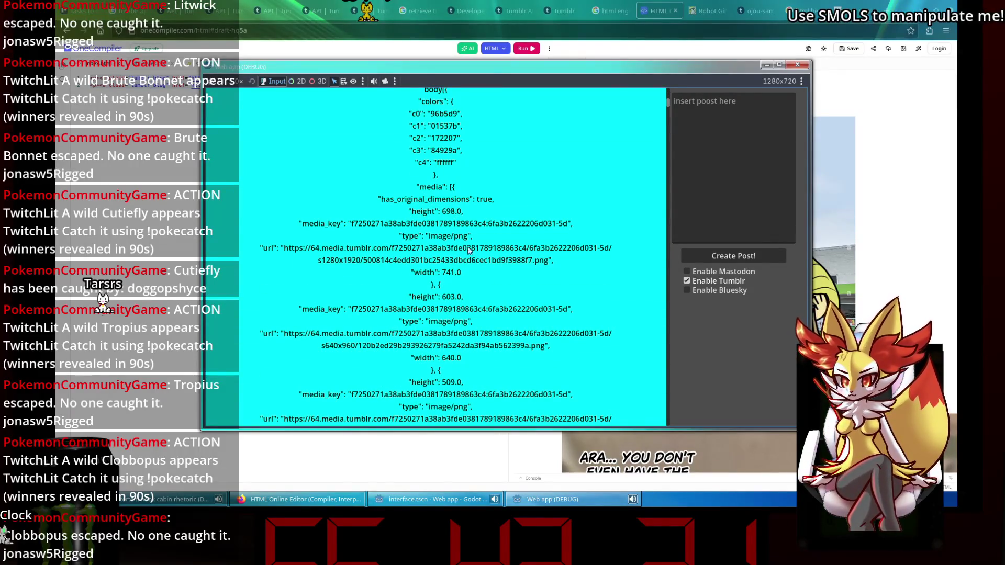
scroll(466, 248, down, 1)
scroll(470, 249, down, 8)
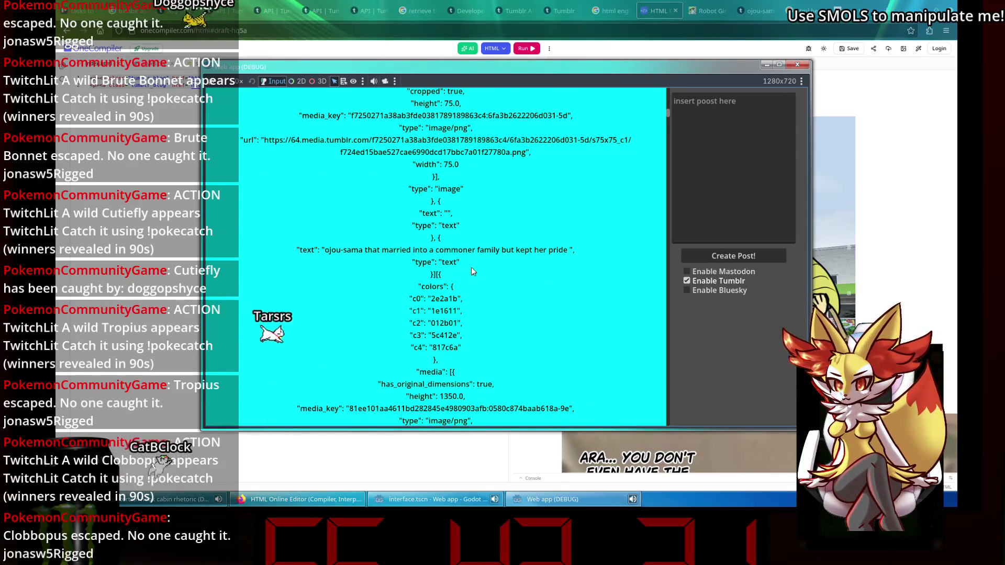
mouse_move(509, 66)
mouse_down()
mouse_move(365, 231)
mouse_move(603, 61)
mouse_up()
scroll(627, 218, up, 3)
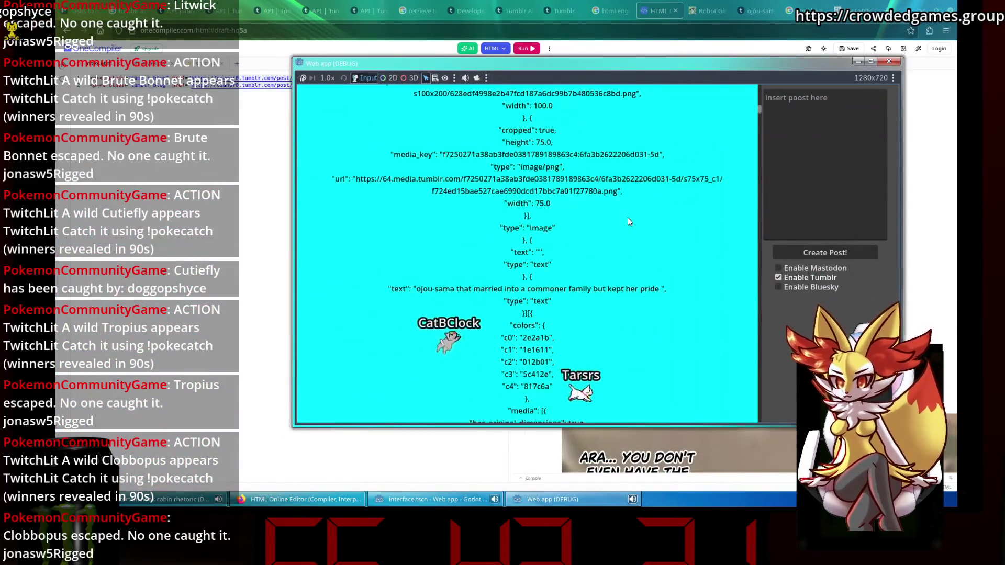
scroll(628, 218, down, 3)
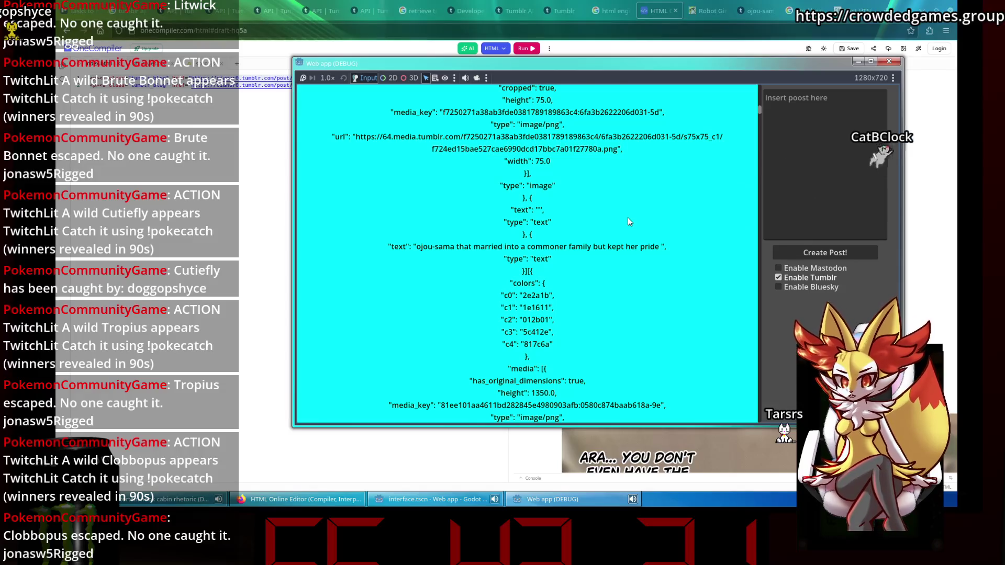
mouse_move(540, 68)
mouse_down()
mouse_move(351, 3)
mouse_move(358, 42)
mouse_up()
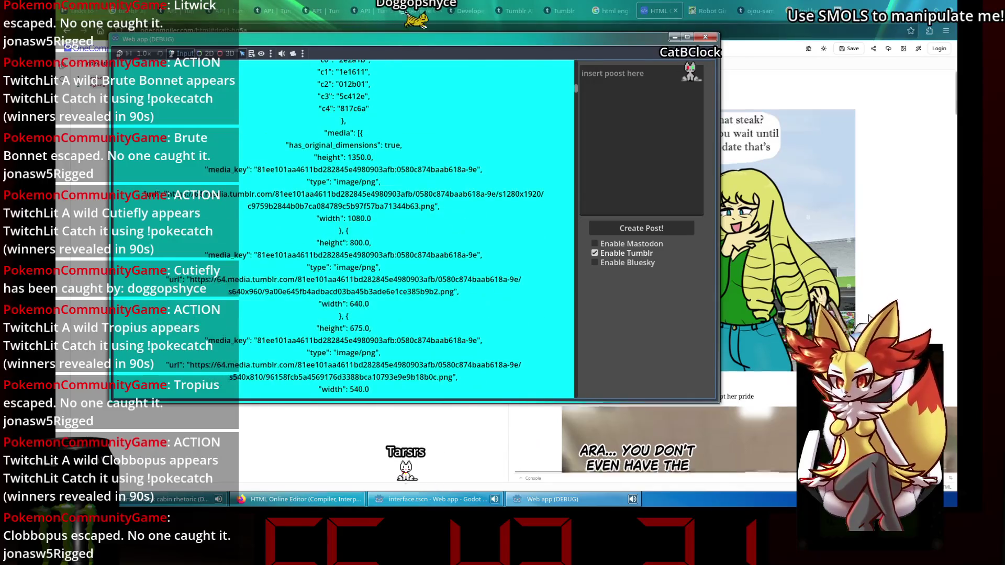
- In the Firefox preview, scroll down and select the 'Part 2: Expiration Date' caption
click(850, 311)
scroll(850, 311, down, 3)
scroll(851, 314, down, 15)
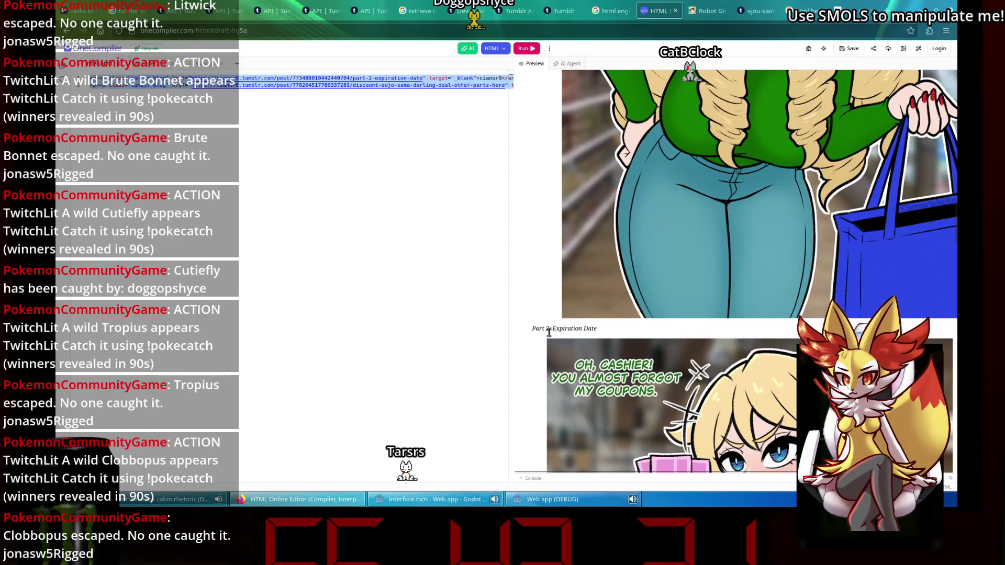
drag(549, 333, 596, 327)
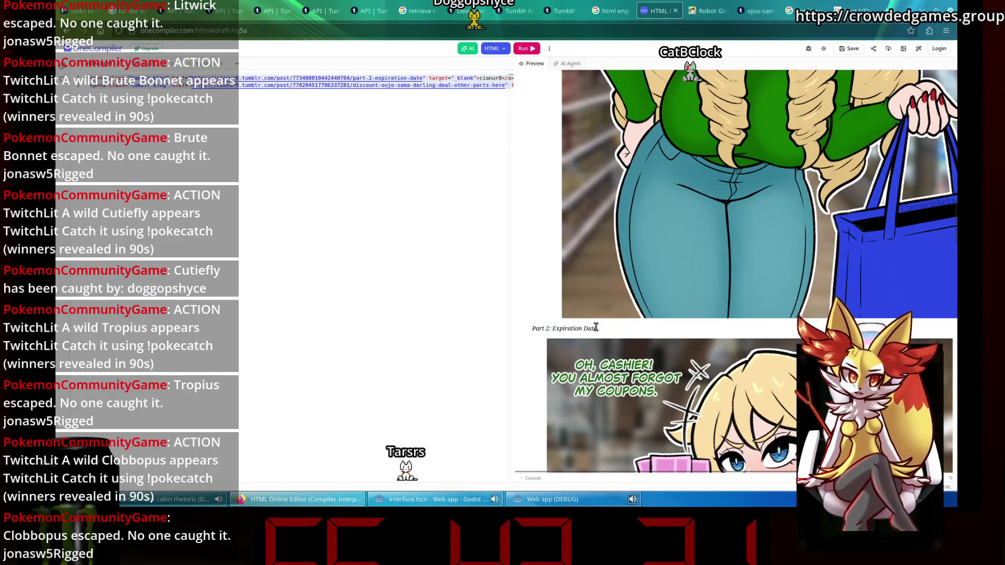
- Open the original ojou-sama tumblr post in a new tab, view it, then return to Godot
scroll(597, 324, down, 10)
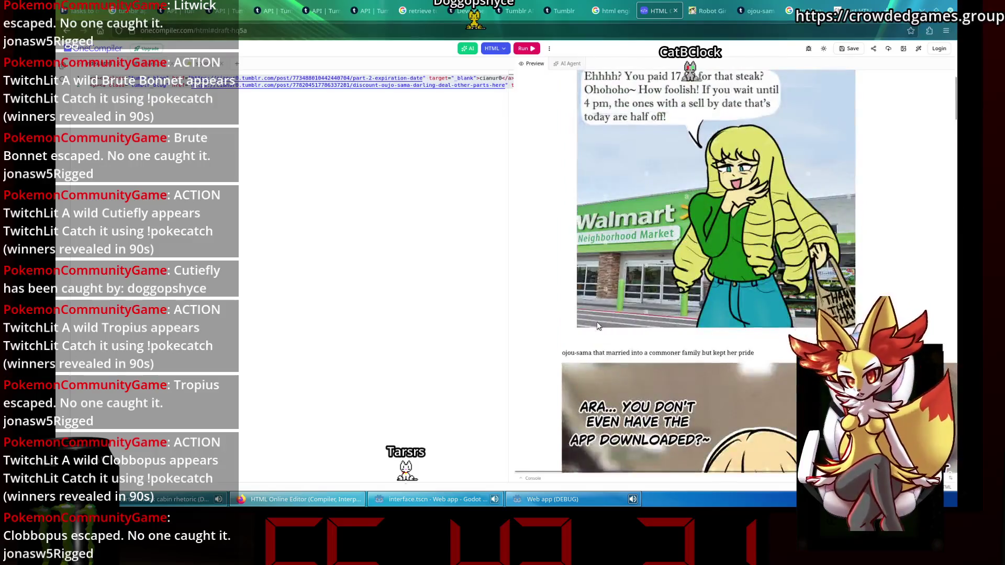
middle_click(598, 325)
click(664, 8)
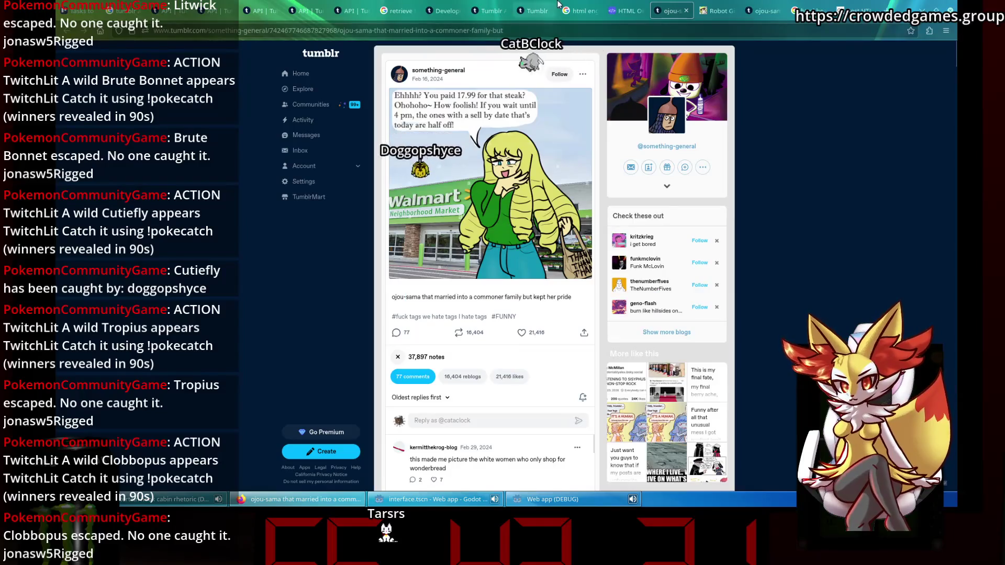
click(626, 11)
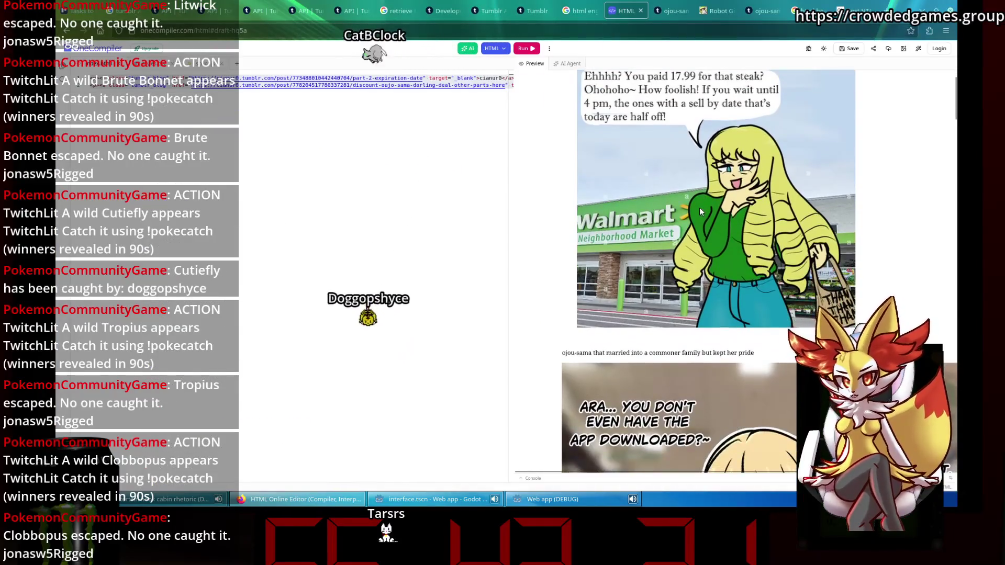
click(414, 506)
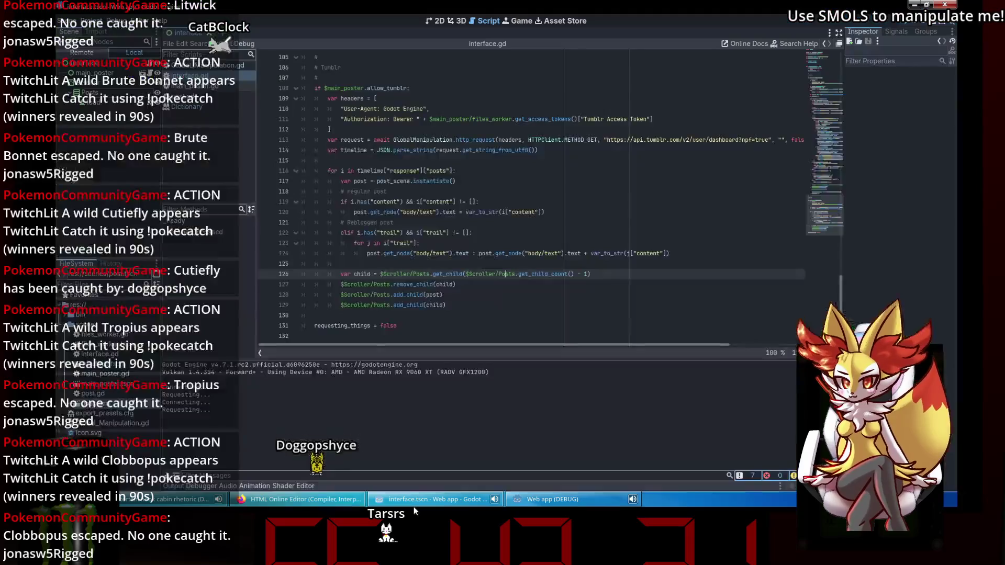
- Scroll the web app's trail image entries with 64.media.tumblr.com URLs, then close the debug window
click(565, 501)
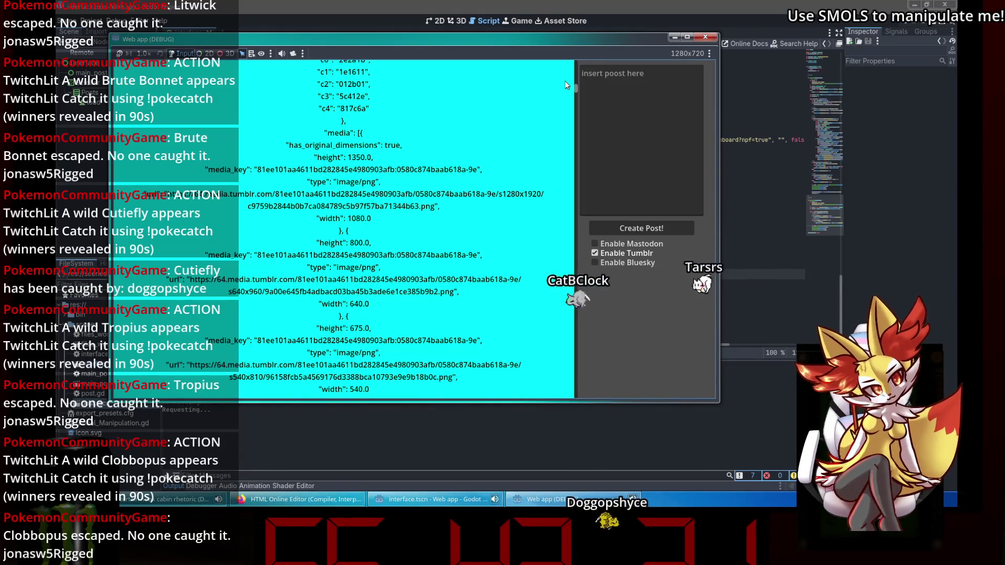
scroll(526, 228, down, 10)
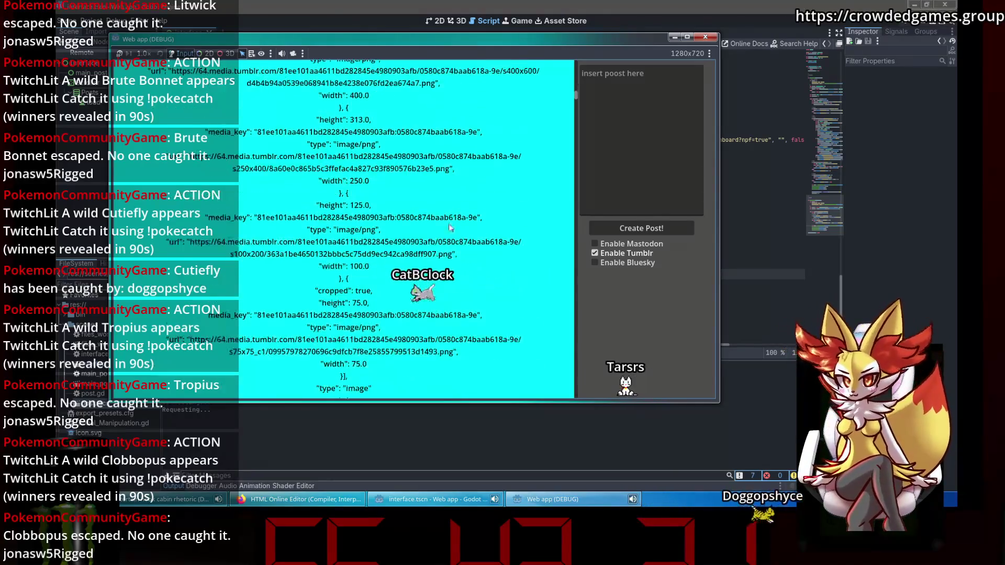
scroll(577, 106, down, 3)
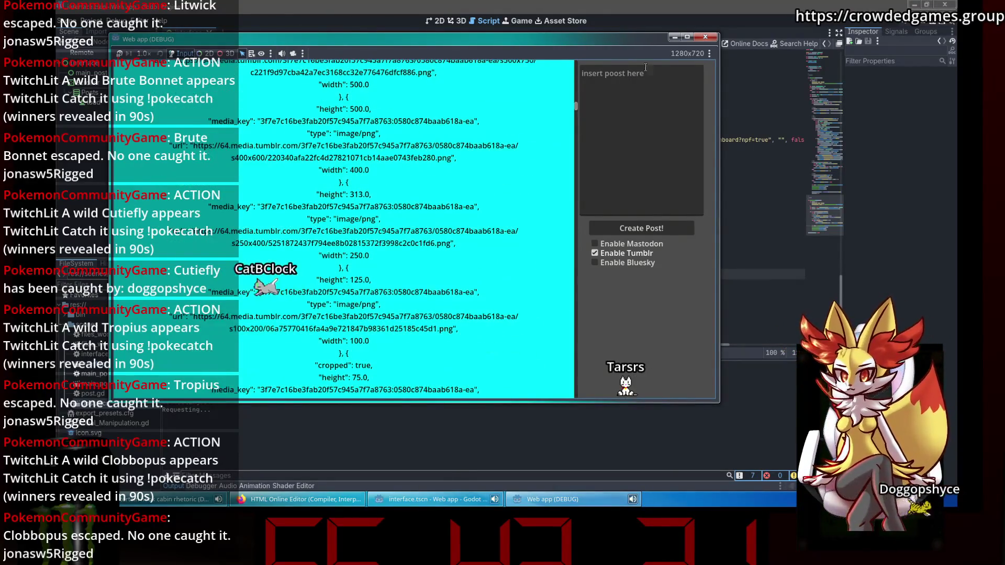
click(705, 37)
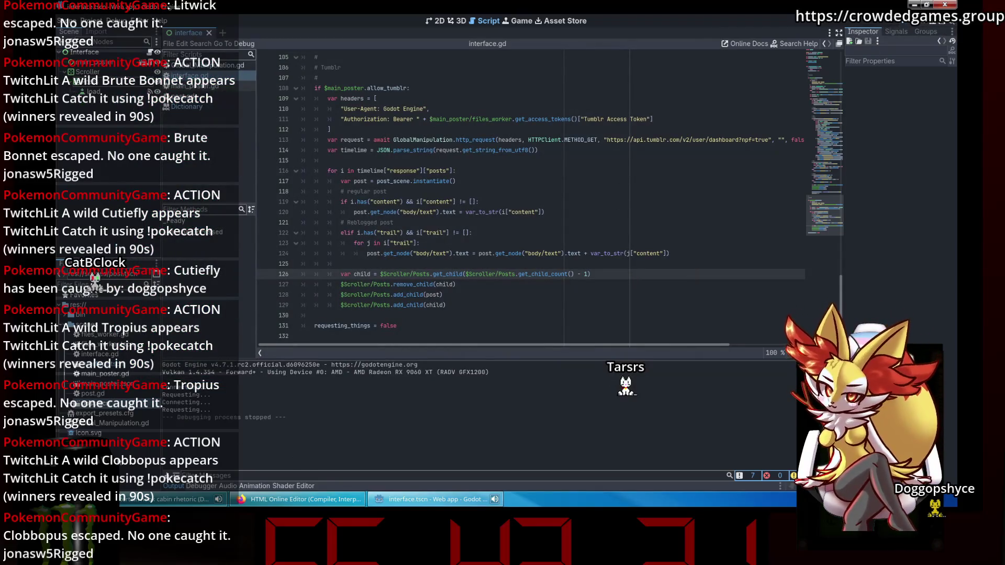
- Launch Konsole from the application launcher search
key(super)
click(472, 212)
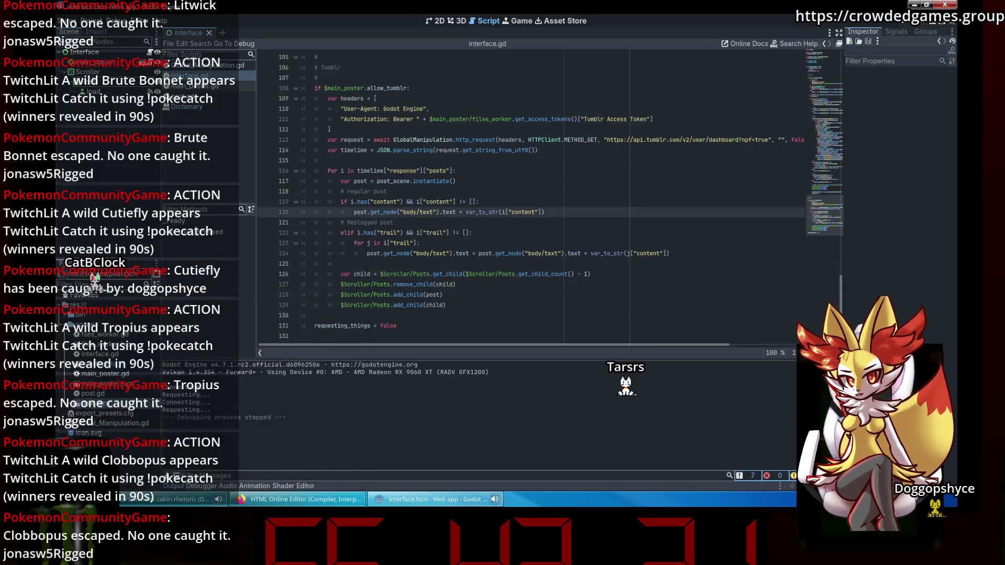
key(super)
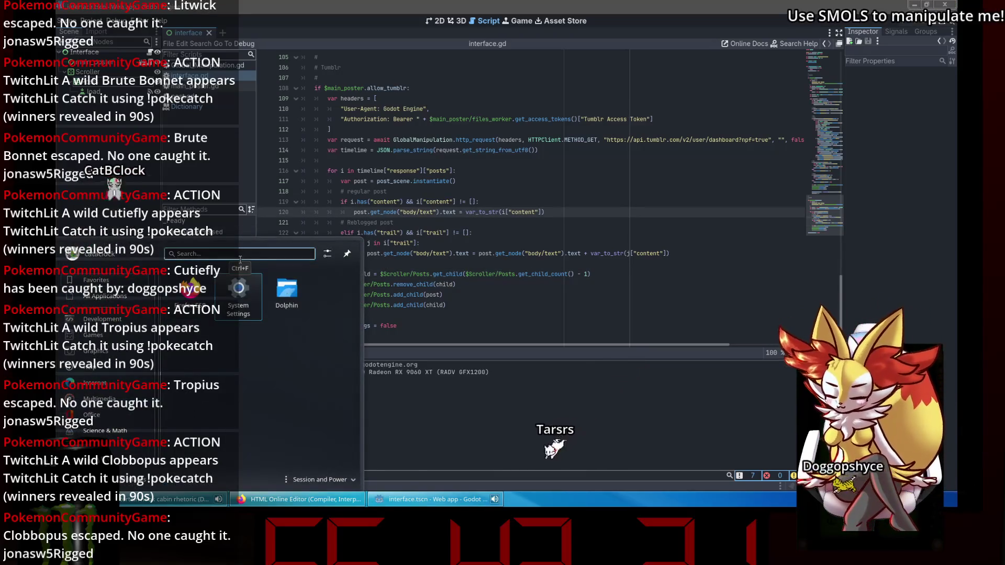
text(konsole)
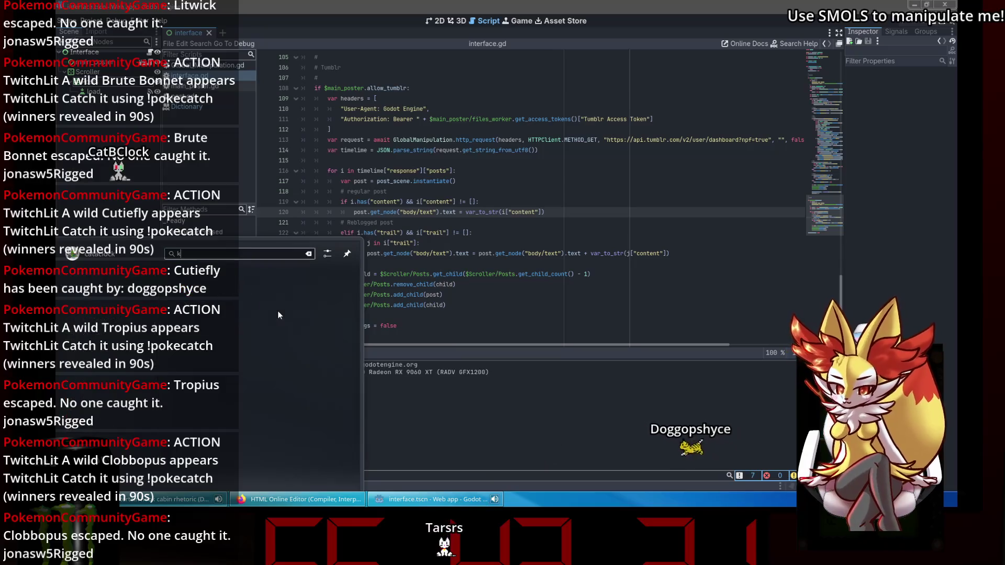
key(Return)
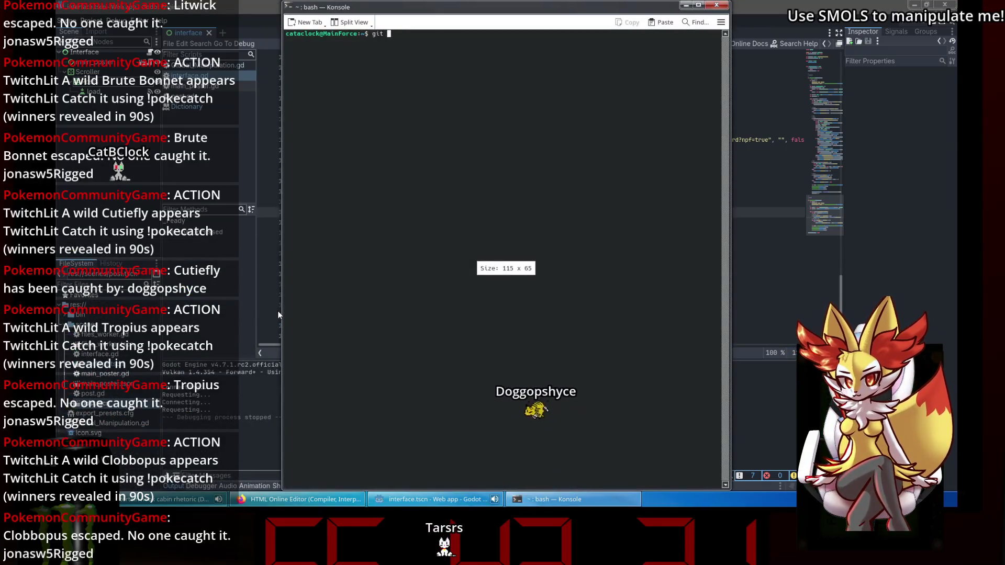
- Change into the Web_app repository under Documents/git_repositories and run git status
key(BackSpace)
key(BackSpace)
text(cd Documents/git_repositories/)
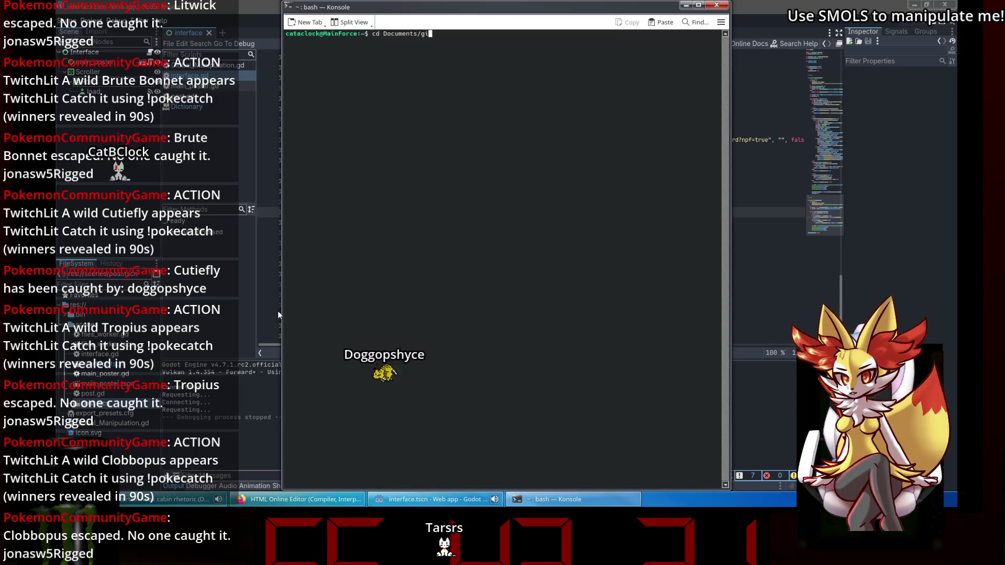
key(Tab)
key(Tab)
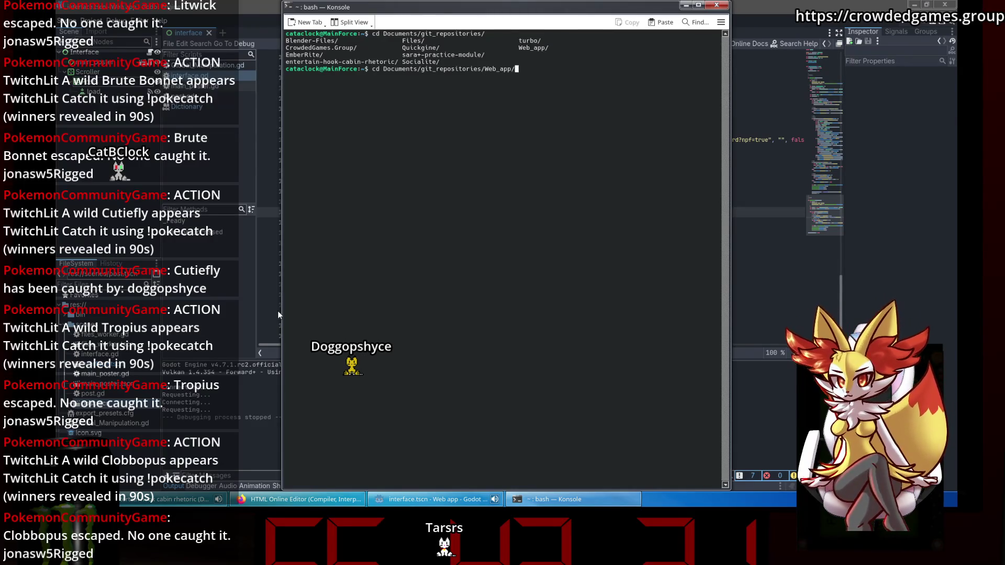
text(us)
key(Return)
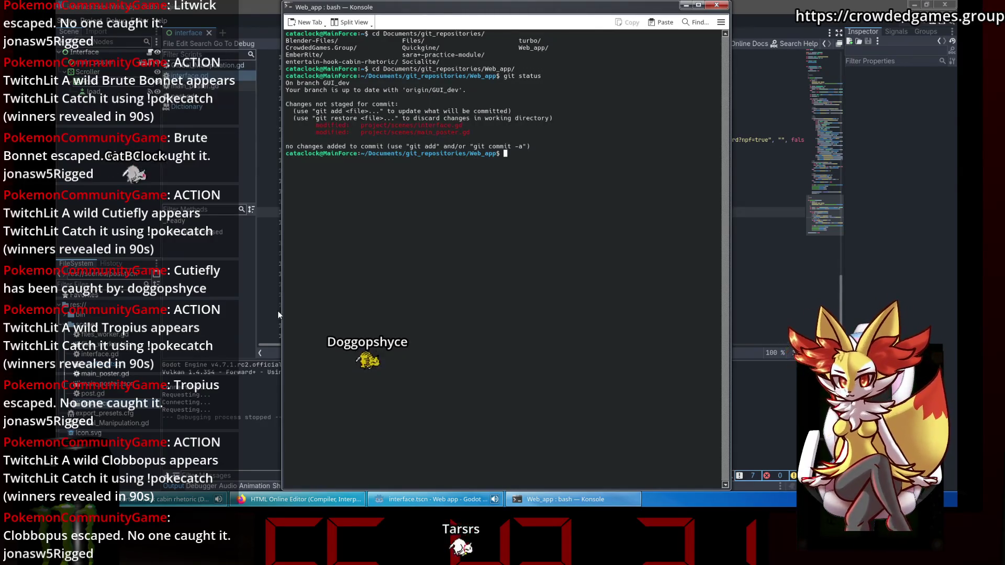
- Stage all changes with git add . and commit with message 'figured out tumblr stuff finally'
text(git commi)
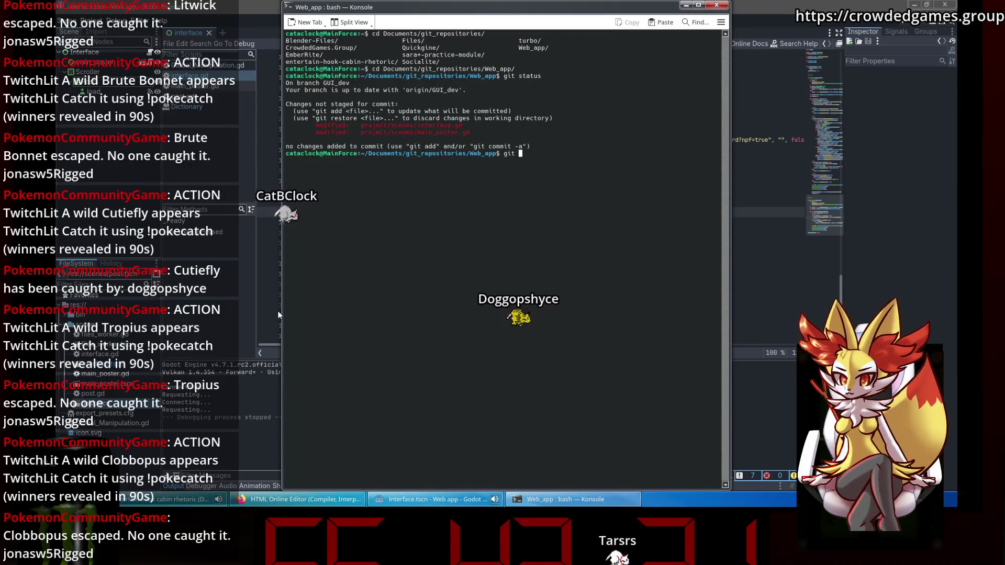
key(BackSpace)
key(BackSpace)
key(BackSpace)
text(add .)
key(Return)
text(git commit -m "figured out tu)
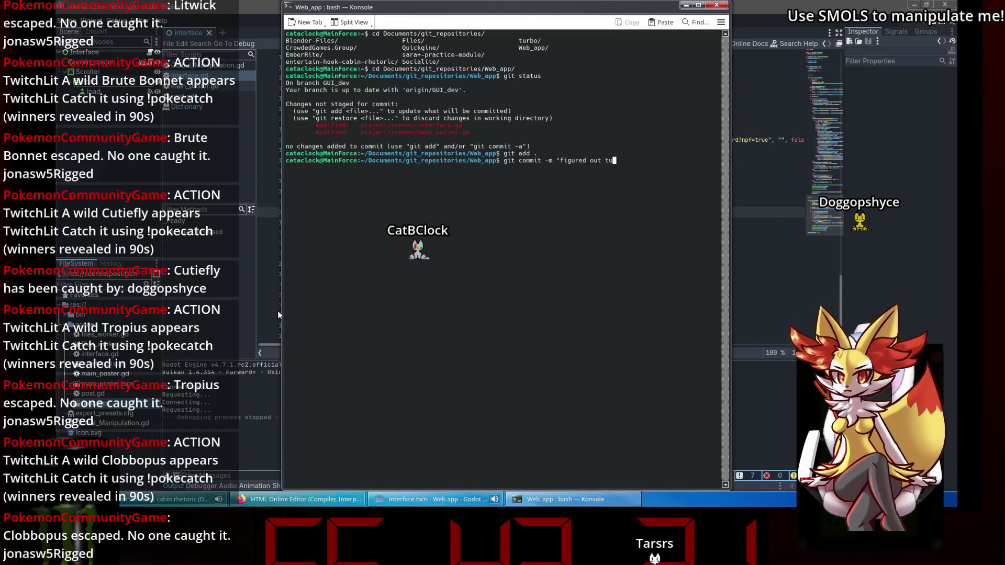
text(ly")
key(Return)
- Push the commit to GUI_dev using the git username and password, then close Konsole
text(ush)
key(Return)
text(CataClock)
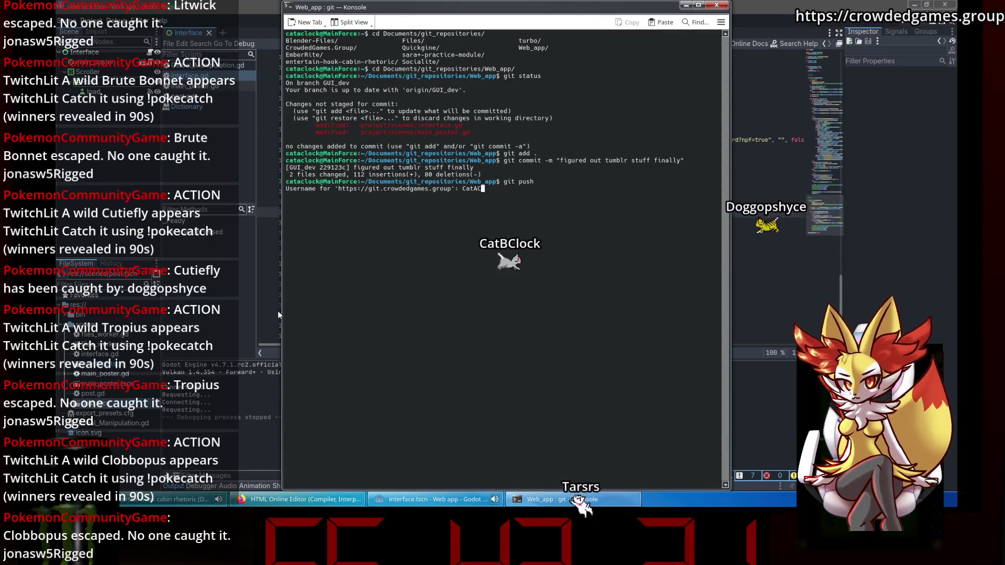
key(Return)
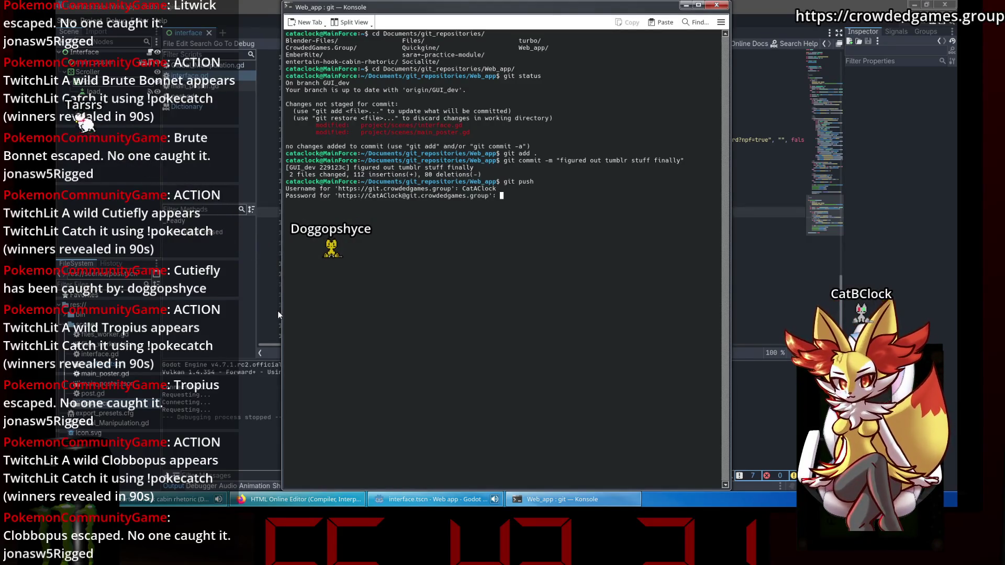
key(Return)
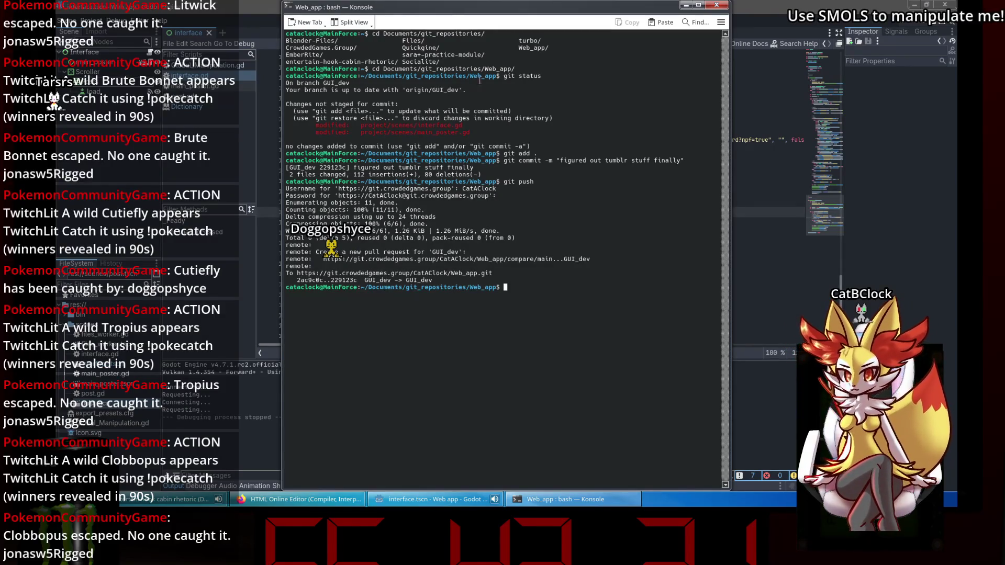
click(717, 4)
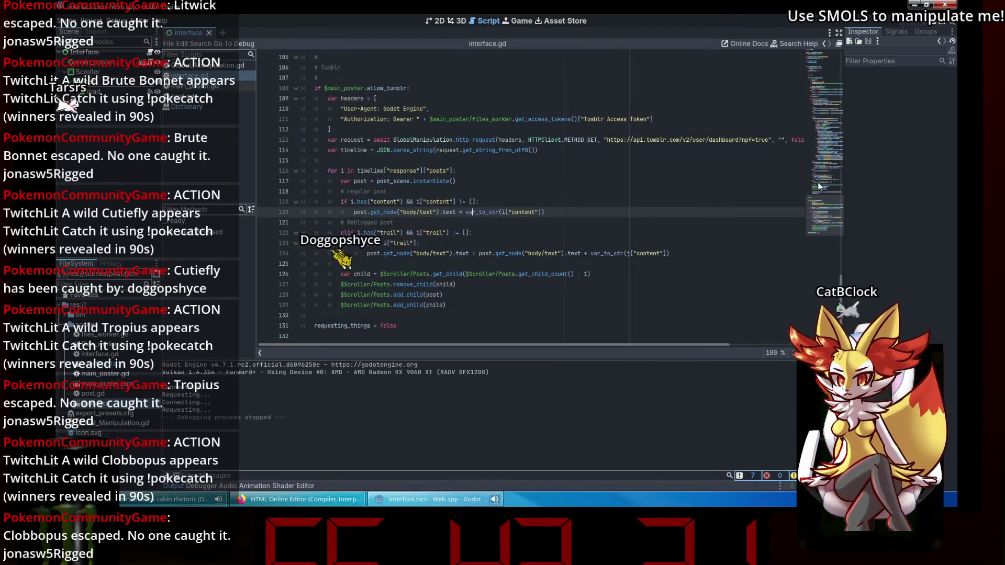